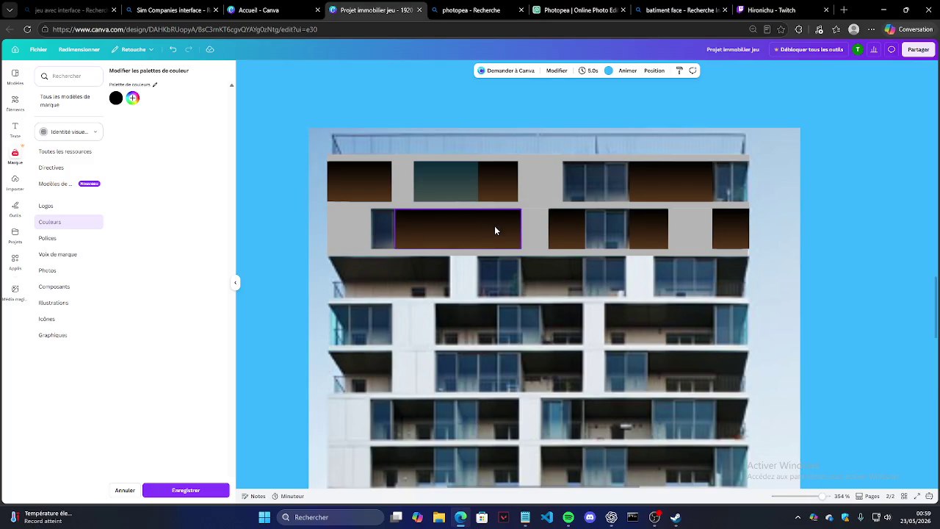
# Move a dark brown panel onto the left third-floor window and trim its left edge.
pyautogui.click(469, 235)
pyautogui.moveTo(455, 235)
pyautogui.mouseDown()
pyautogui.moveTo(455, 260)
pyautogui.moveTo(365, 285)
pyautogui.moveTo(380, 284)
pyautogui.mouseUp()
pyautogui.moveTo(324, 276); pyautogui.dragTo(328, 275)
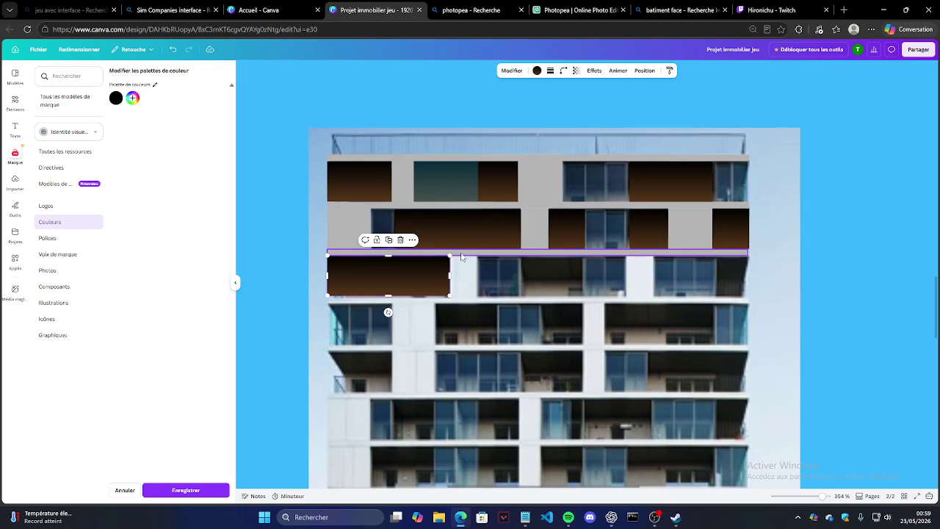
# Move the grey floor strip under the third floor and the grey pillar into the third floor.
pyautogui.moveTo(536, 249); pyautogui.dragTo(538, 266)
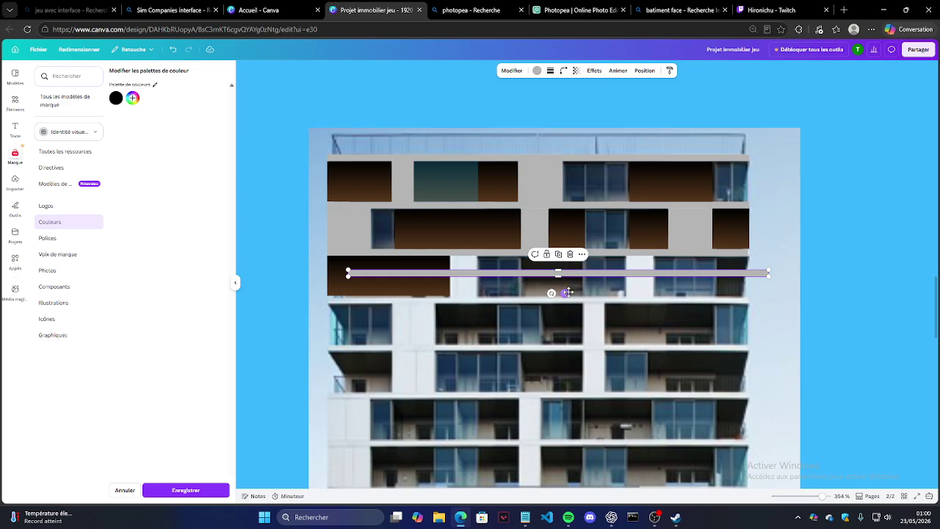
pyautogui.moveTo(564, 293); pyautogui.dragTo(547, 318)
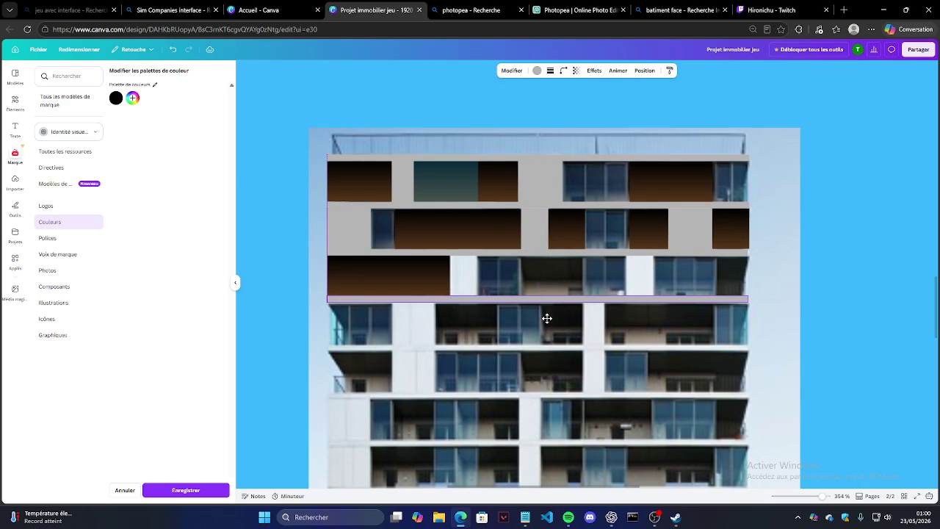
pyautogui.click(698, 241)
pyautogui.moveTo(684, 227)
pyautogui.mouseDown()
pyautogui.moveTo(642, 275)
pyautogui.moveTo(653, 275)
pyautogui.mouseUp()
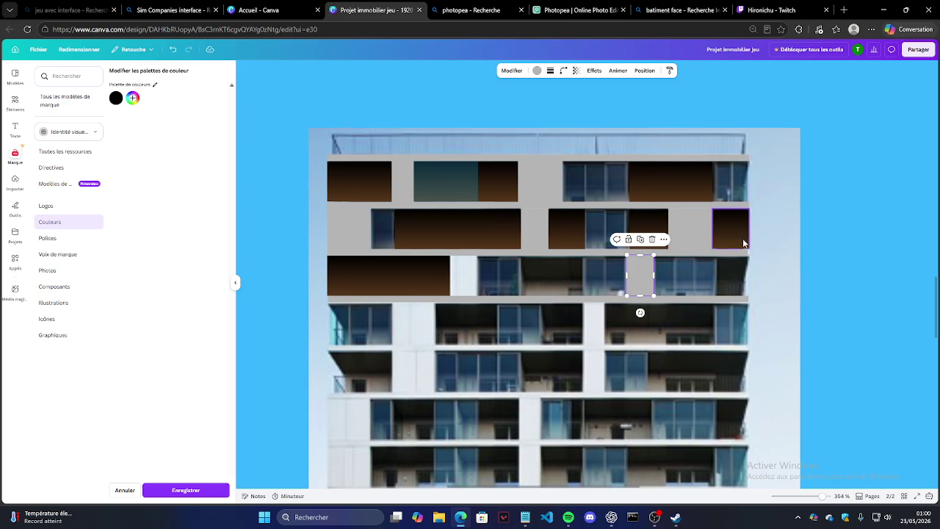
pyautogui.moveTo(638, 277)
pyautogui.mouseDown()
pyautogui.moveTo(595, 286)
pyautogui.moveTo(638, 276)
pyautogui.moveTo(462, 276)
pyautogui.mouseUp()
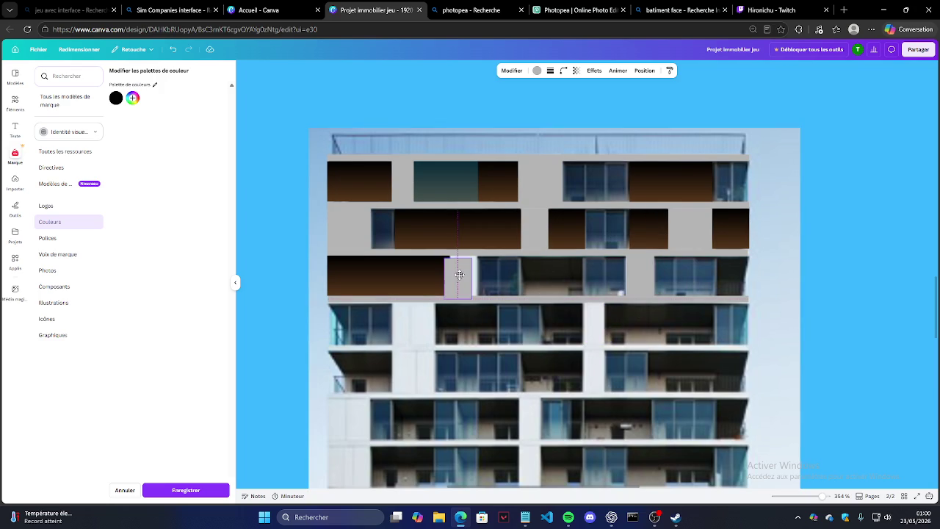
# Cover the third floor's middle and right-end windows with dark panels, narrowing the right one.
pyautogui.click(367, 184)
pyautogui.moveTo(367, 184)
pyautogui.mouseDown()
pyautogui.moveTo(388, 205)
pyautogui.moveTo(561, 278)
pyautogui.mouseUp()
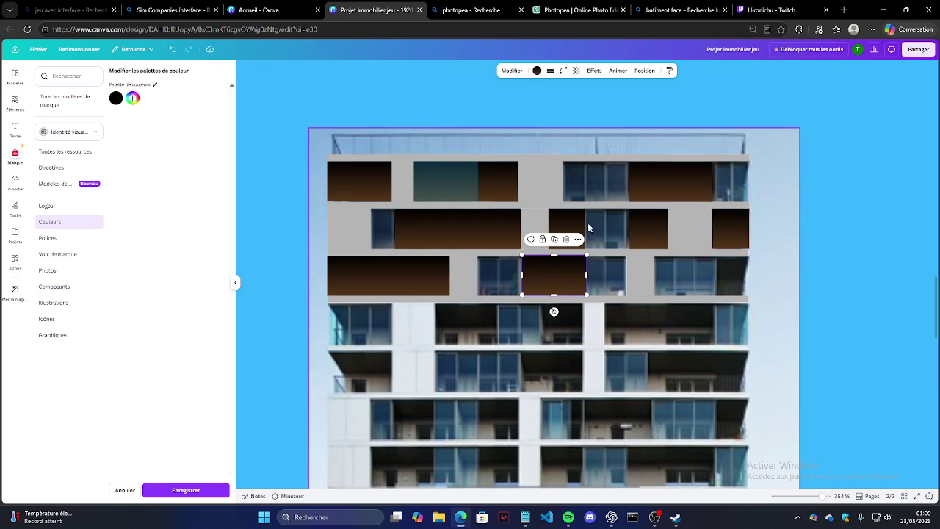
pyautogui.click(729, 228)
pyautogui.hotkey('ctrl', 'd')
pyautogui.moveTo(729, 228); pyautogui.dragTo(733, 275)
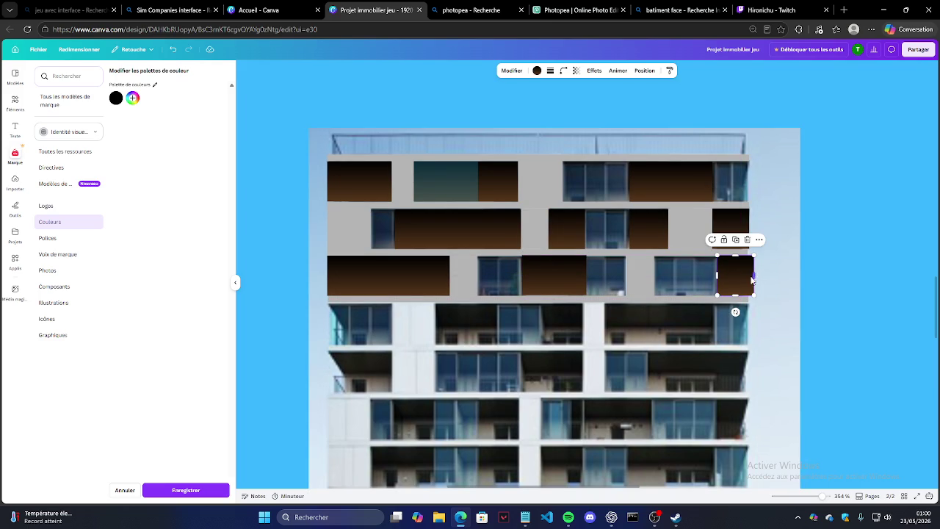
pyautogui.moveTo(751, 279); pyautogui.dragTo(746, 275)
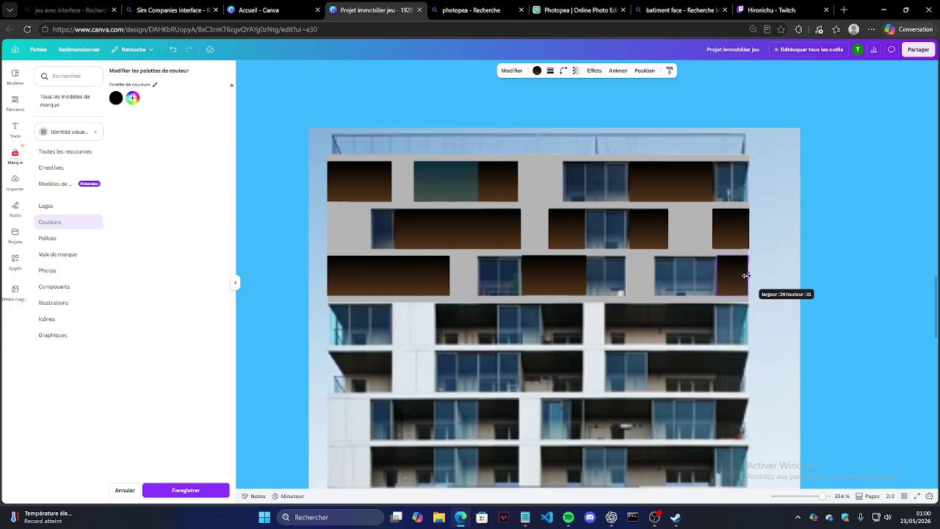
# Trim the upper-right dark panel to the façade edge and adjust the top-left panel's height.
pyautogui.click(743, 227)
pyautogui.moveTo(748, 229); pyautogui.dragTo(747, 228)
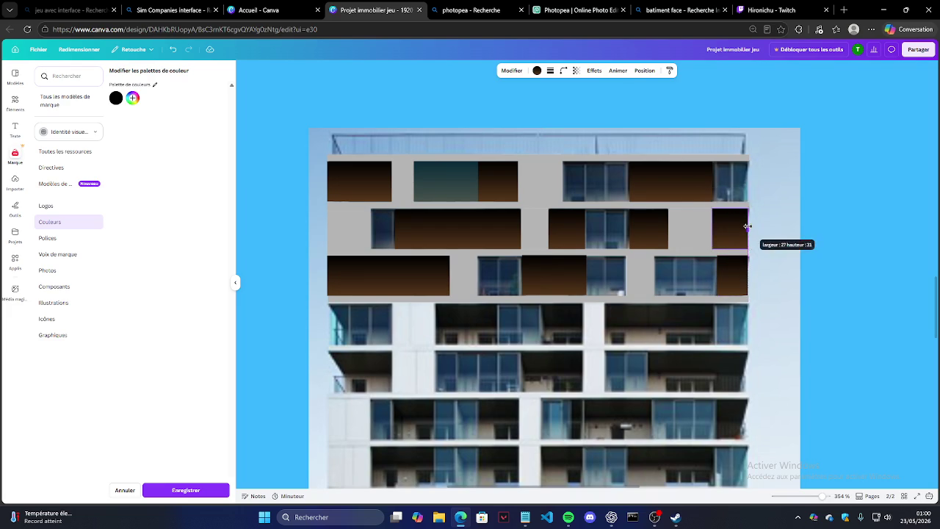
pyautogui.click(826, 224)
pyautogui.click(364, 194)
pyautogui.moveTo(361, 201); pyautogui.dragTo(363, 202)
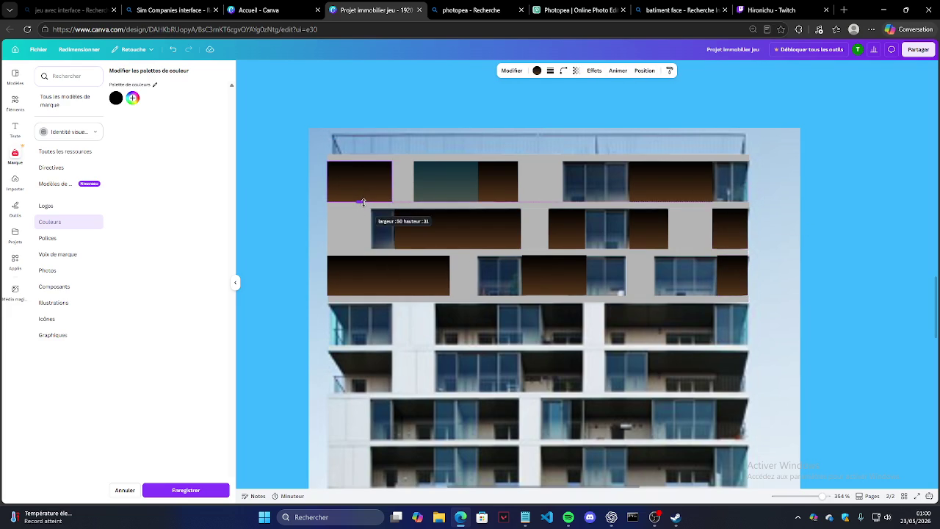
# Thicken the thin grey floor strip.
pyautogui.click(538, 203)
pyautogui.moveTo(539, 199); pyautogui.dragTo(541, 196)
pyautogui.click(857, 206)
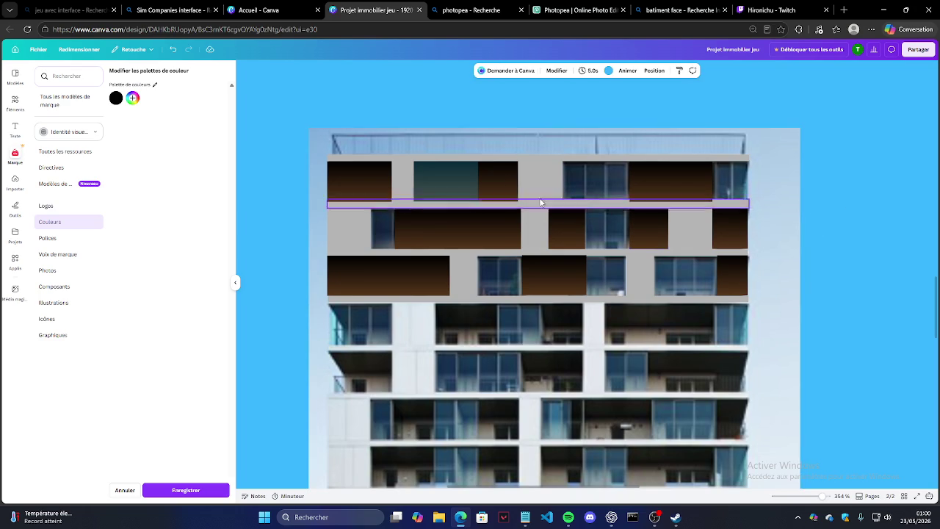
# Cover a top-floor photo window with a teal panel copy and extend the brown panel to it.
pyautogui.click(443, 183)
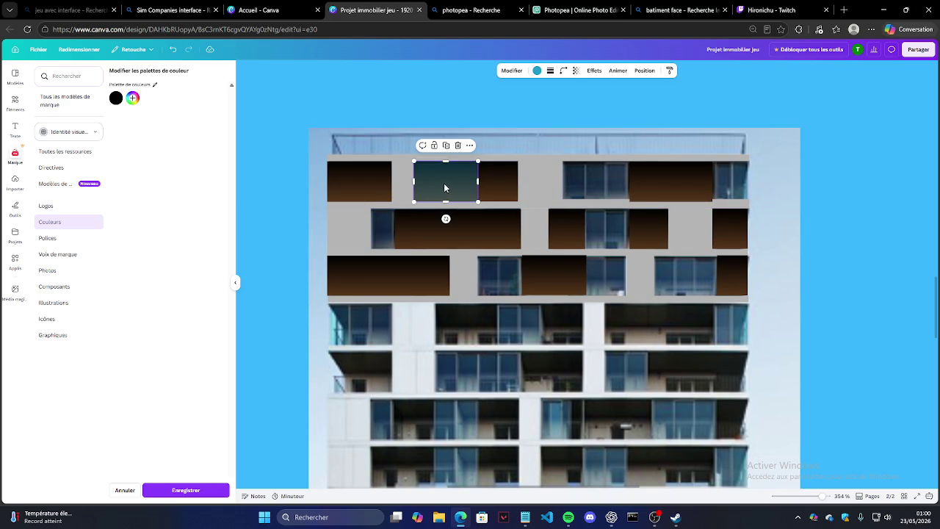
pyautogui.click(445, 145)
pyautogui.moveTo(459, 193); pyautogui.dragTo(590, 181)
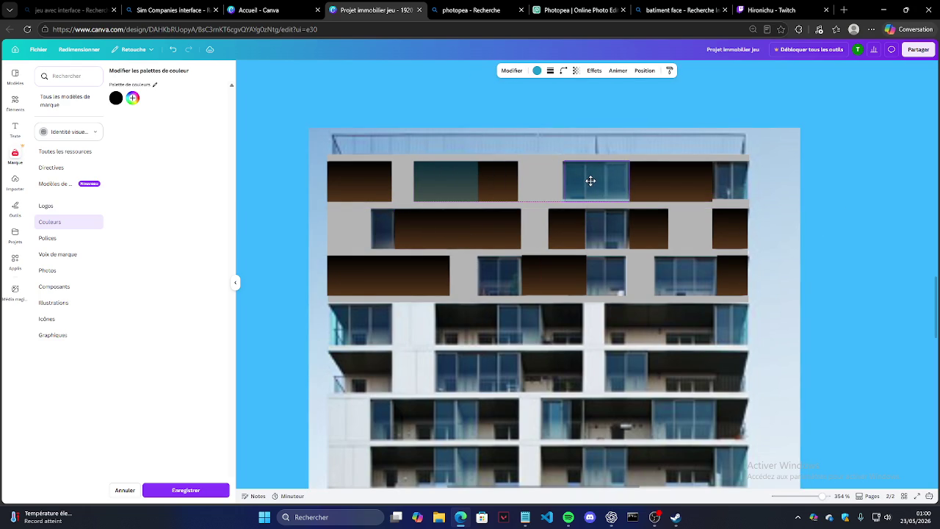
pyautogui.click(650, 184)
pyautogui.moveTo(628, 181); pyautogui.dragTo(564, 180)
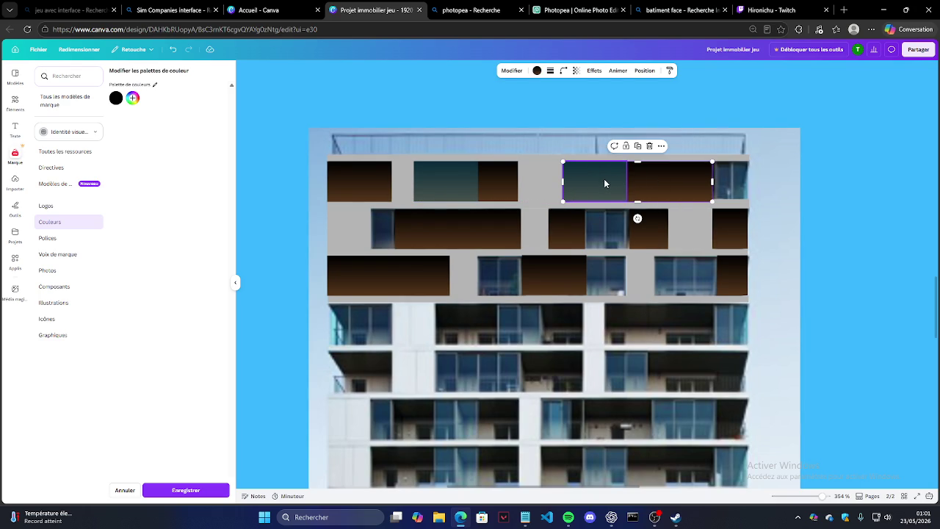
# Place a teal panel copy at the top floor's right end, fitted to the façade edge.
pyautogui.click(604, 183)
pyautogui.hotkey('ctrl', 'd')
pyautogui.moveTo(608, 186); pyautogui.dragTo(735, 172)
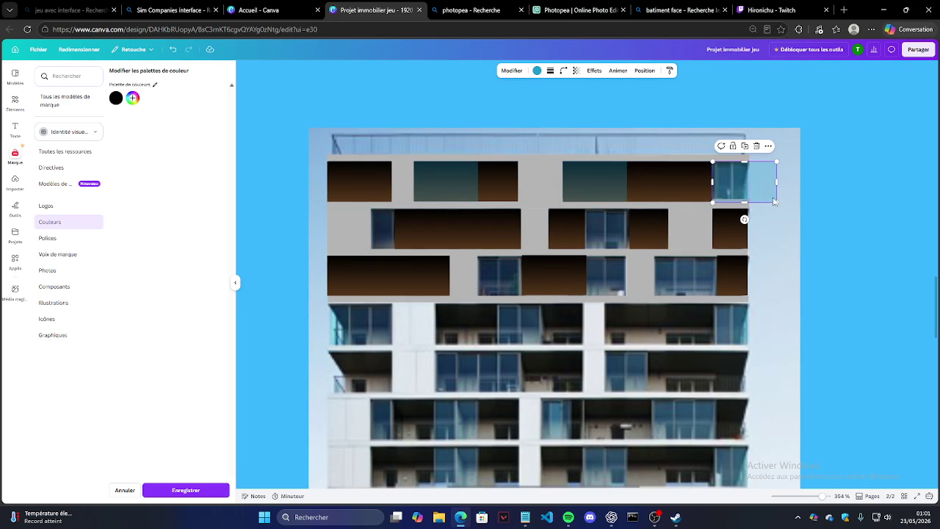
pyautogui.click(730, 205)
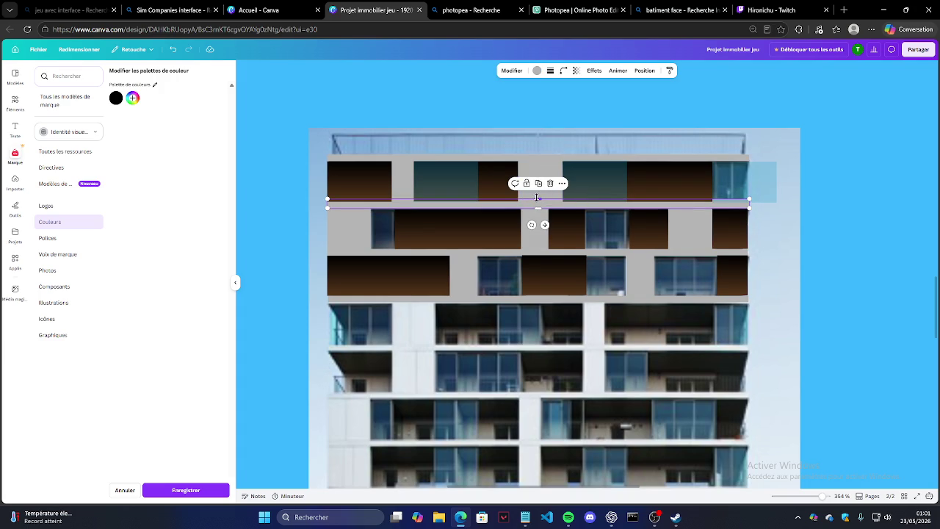
pyautogui.click(733, 189)
pyautogui.moveTo(775, 191); pyautogui.dragTo(747, 183)
pyautogui.click(689, 189)
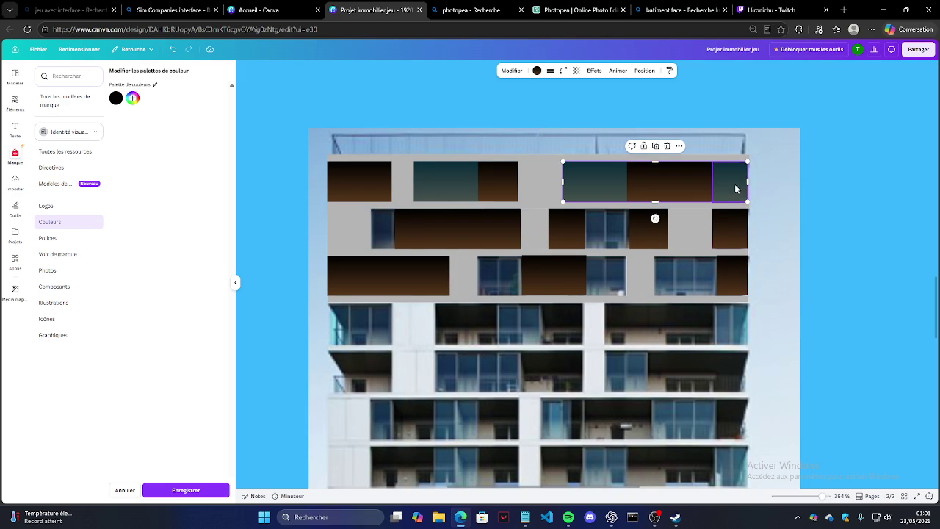
# Put teal panel copies on second- and third-floor windows and extend a brown panel leftward.
pyautogui.click(734, 169)
pyautogui.click(732, 151)
pyautogui.moveTo(747, 200)
pyautogui.mouseDown()
pyautogui.moveTo(598, 223)
pyautogui.moveTo(630, 226)
pyautogui.mouseUp()
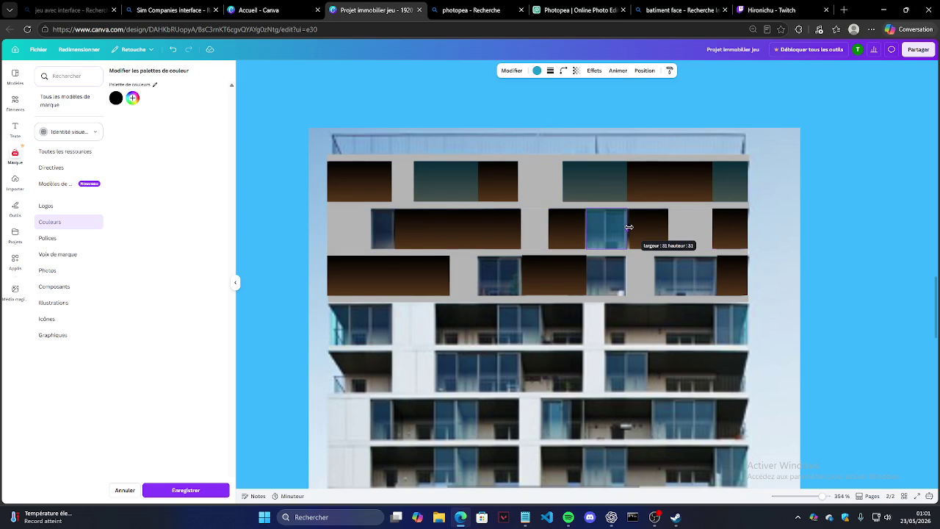
pyautogui.click(648, 229)
pyautogui.moveTo(628, 228)
pyautogui.mouseDown()
pyautogui.moveTo(583, 229)
pyautogui.moveTo(623, 255)
pyautogui.moveTo(388, 221)
pyautogui.moveTo(395, 229)
pyautogui.moveTo(372, 229)
pyautogui.moveTo(490, 274)
pyautogui.mouseUp()
pyautogui.click(605, 229)
pyautogui.click(384, 233)
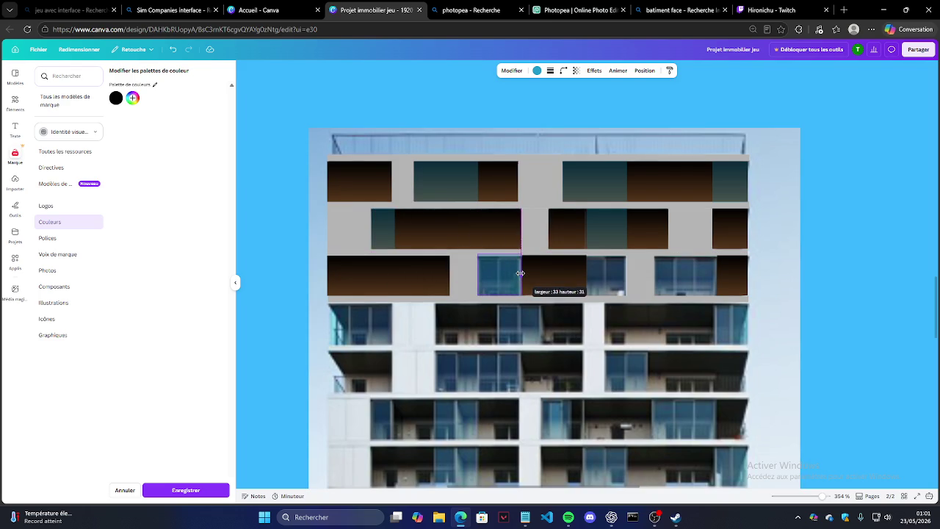
# Stretch the brown panels to cover the remaining third-floor photo windows.
pyautogui.click(543, 275)
pyautogui.moveTo(521, 275)
pyautogui.mouseDown()
pyautogui.moveTo(496, 273)
pyautogui.moveTo(516, 297)
pyautogui.moveTo(602, 267)
pyautogui.mouseUp()
pyautogui.click(565, 275)
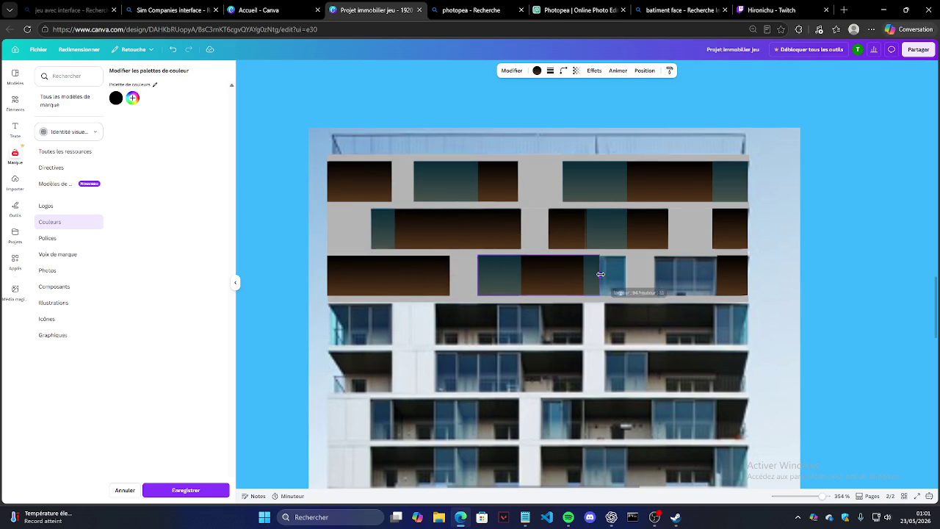
pyautogui.moveTo(584, 275)
pyautogui.mouseDown()
pyautogui.moveTo(718, 279)
pyautogui.moveTo(654, 275)
pyautogui.mouseUp()
pyautogui.click(606, 282)
pyautogui.click(730, 276)
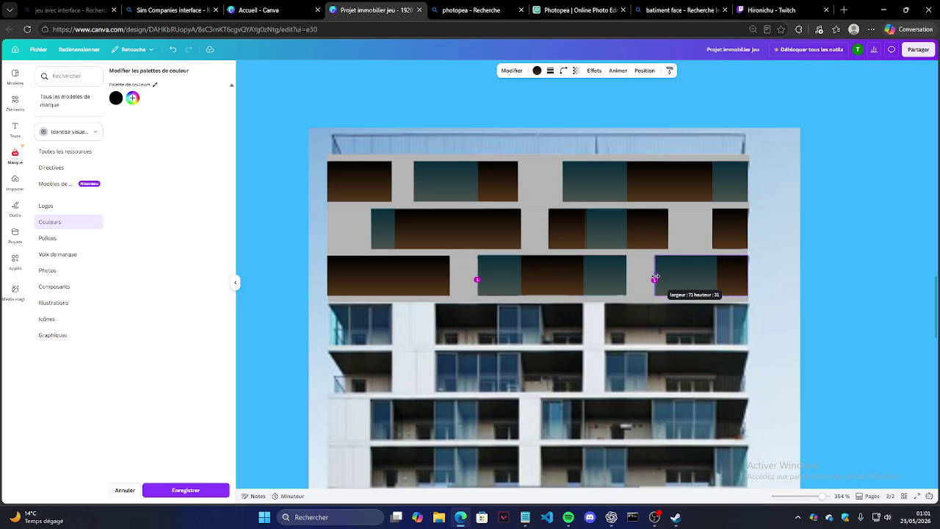
pyautogui.click(819, 253)
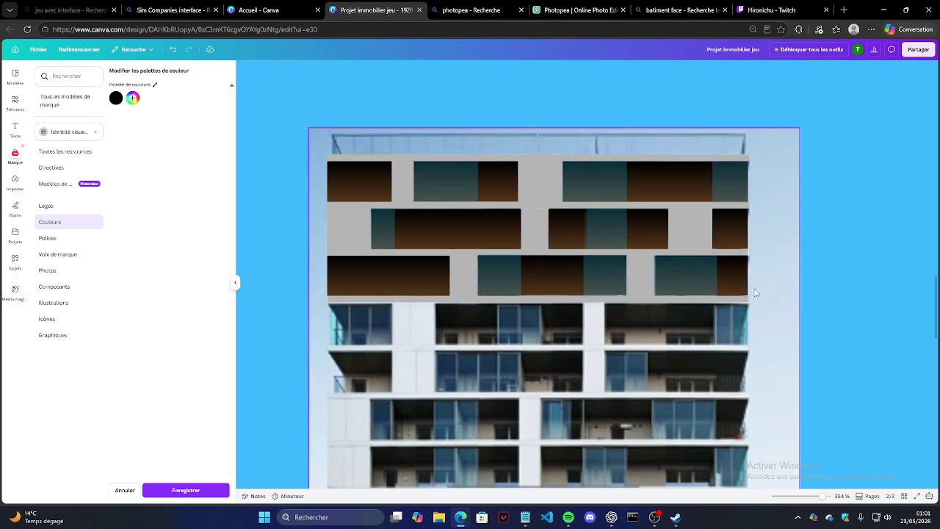
pyautogui.click(323, 147)
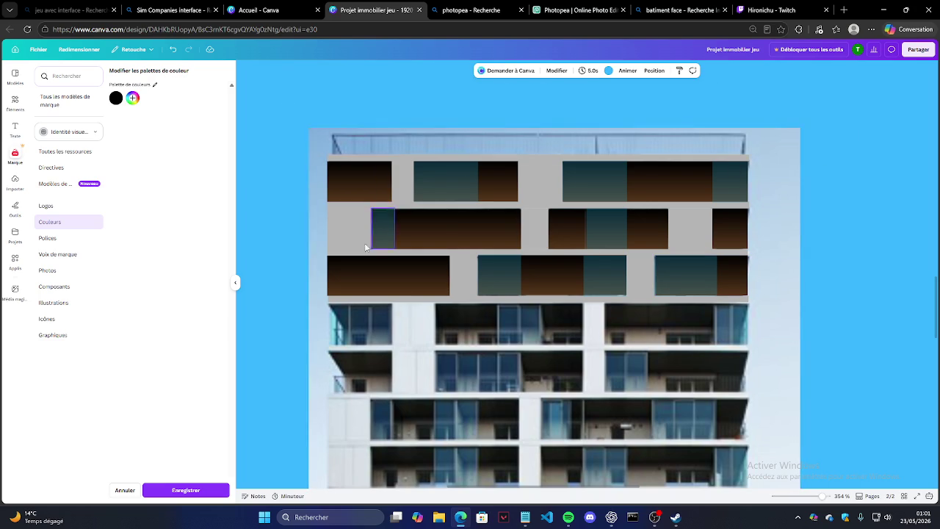
# Copy the upper window-panel group below the originals and rotate the copy 180°.
pyautogui.moveTo(315, 149); pyautogui.dragTo(757, 315)
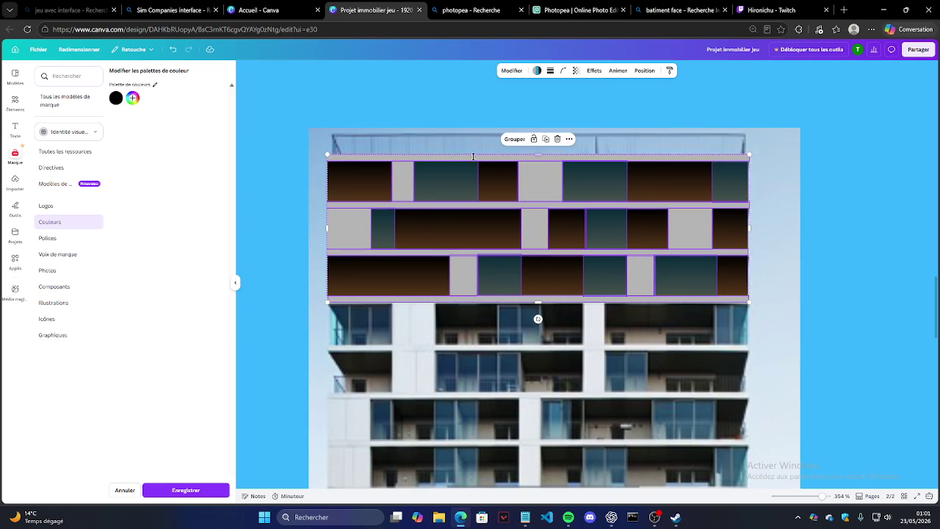
pyautogui.moveTo(542, 206); pyautogui.dragTo(533, 340)
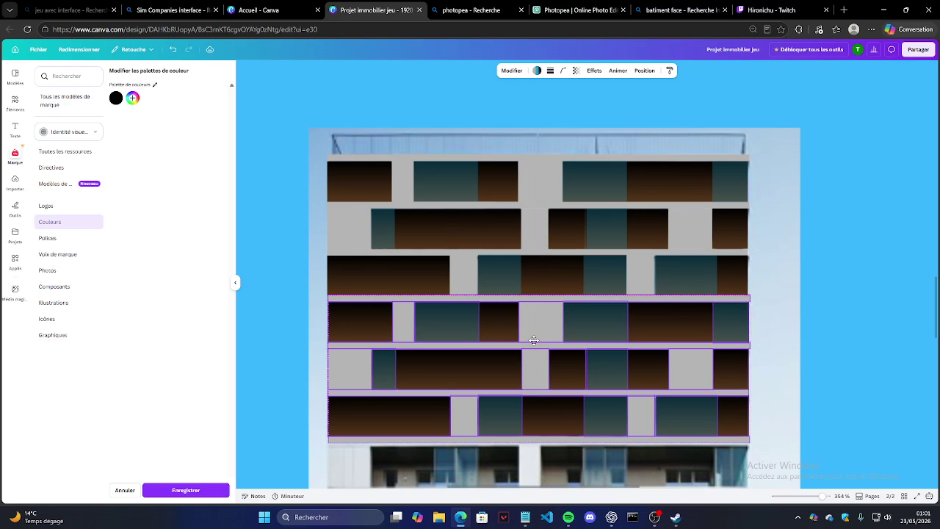
pyautogui.moveTo(538, 459); pyautogui.dragTo(538, 218)
pyautogui.click(846, 250)
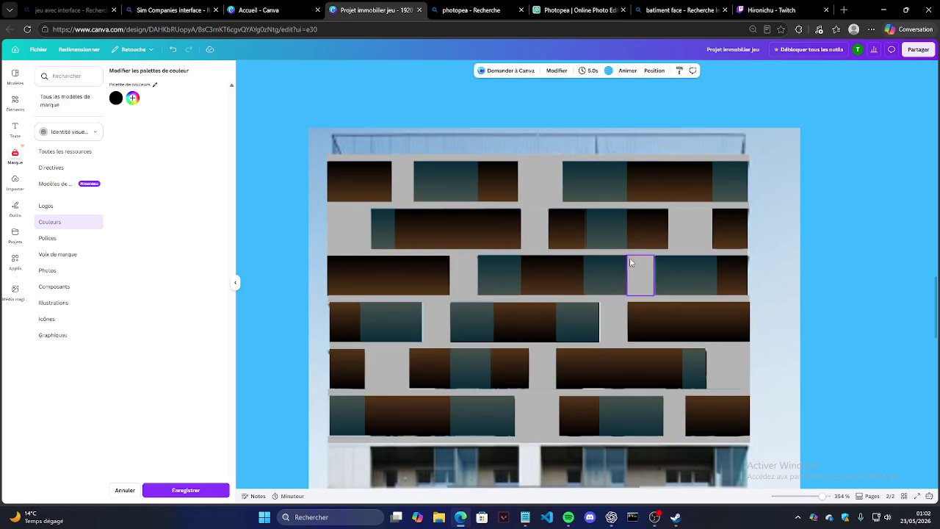
pyautogui.scroll(-2, 678, 271)
pyautogui.scroll(-2, 506, 268)
pyautogui.scroll(-2, 501, 265)
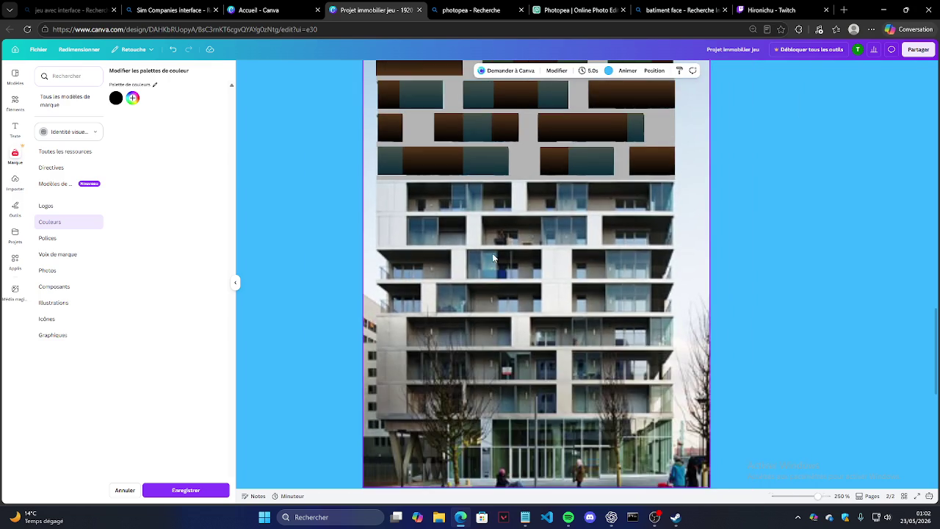
pyautogui.press('super')
pyautogui.press('Escape')
pyautogui.scroll(2, 595, 275)
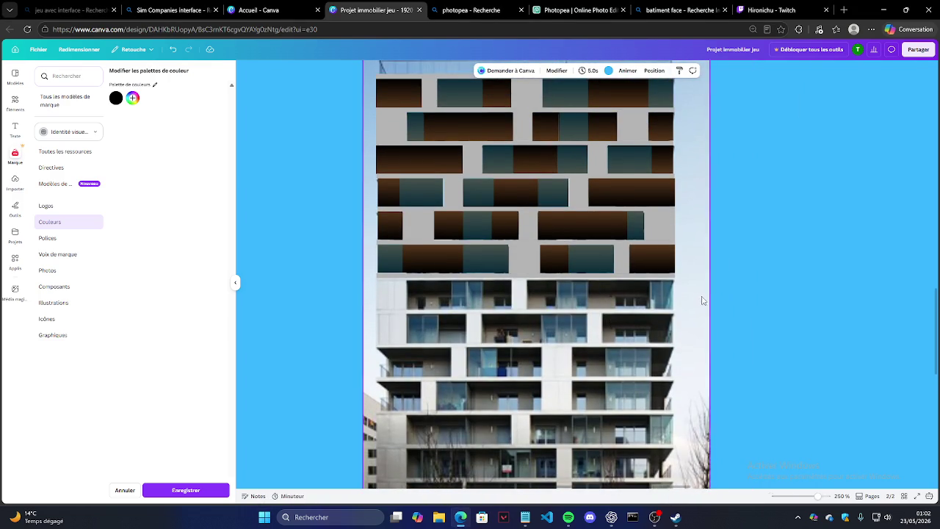
# Duplicate two rows of window panels and move the copy below the originals.
pyautogui.moveTo(690, 293); pyautogui.dragTo(366, 244)
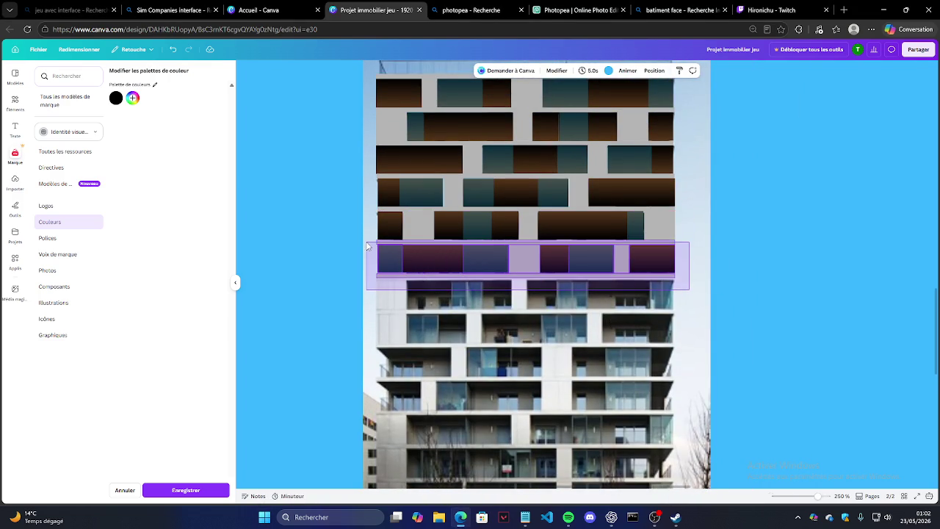
pyautogui.moveTo(365, 244); pyautogui.dragTo(367, 209)
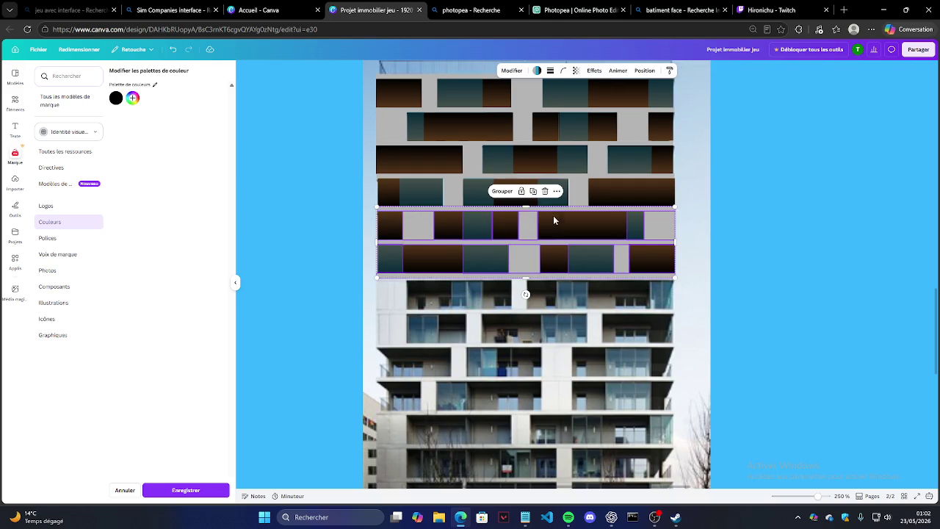
pyautogui.click(533, 191)
pyautogui.moveTo(530, 230); pyautogui.dragTo(515, 347)
# Duplicate the next two panel rows, place them lower and rotate them 180°.
pyautogui.moveTo(684, 204)
pyautogui.mouseDown()
pyautogui.moveTo(412, 154)
pyautogui.moveTo(481, 156)
pyautogui.mouseUp()
pyautogui.click(533, 127)
pyautogui.moveTo(552, 188); pyautogui.dragTo(526, 306)
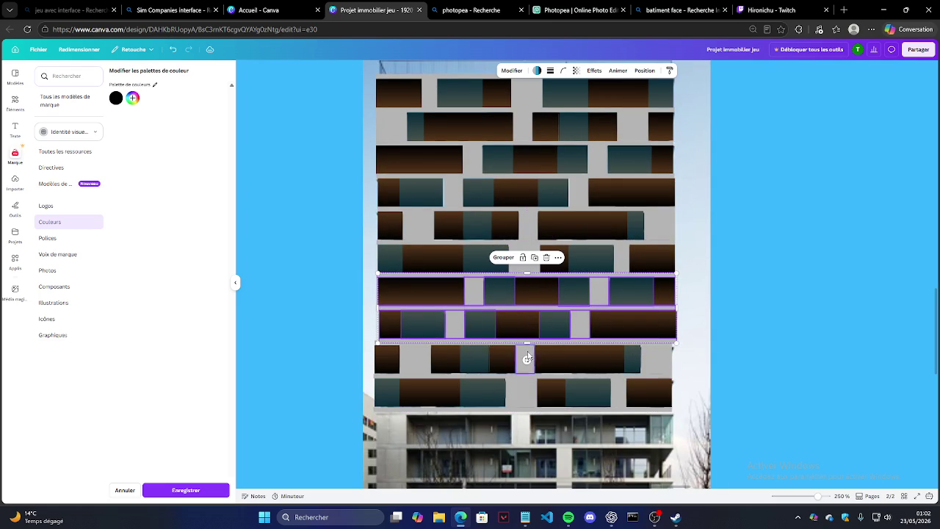
pyautogui.moveTo(526, 358)
pyautogui.mouseDown()
pyautogui.moveTo(553, 177)
pyautogui.moveTo(525, 189)
pyautogui.mouseUp()
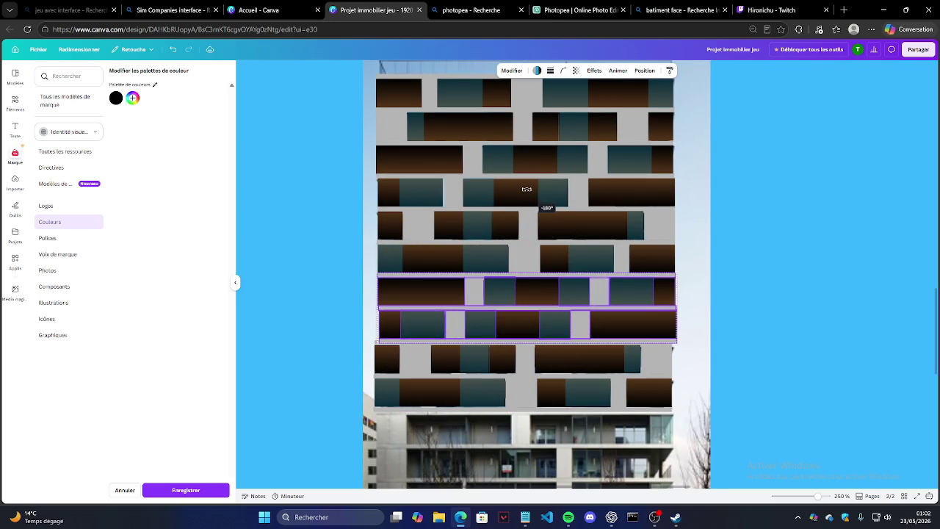
# Nudge the two lowest panel rows into alignment with the rest of the facade.
pyautogui.click(598, 359)
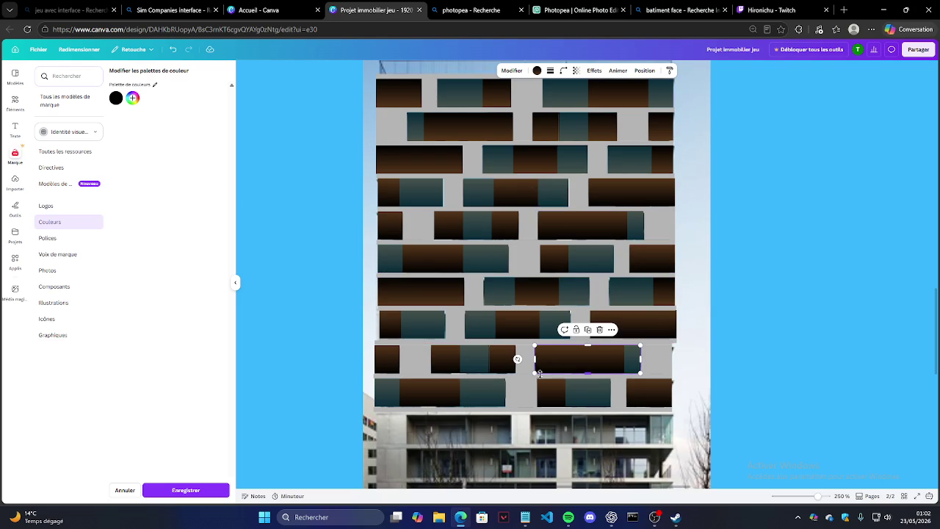
pyautogui.moveTo(369, 344); pyautogui.dragTo(488, 386)
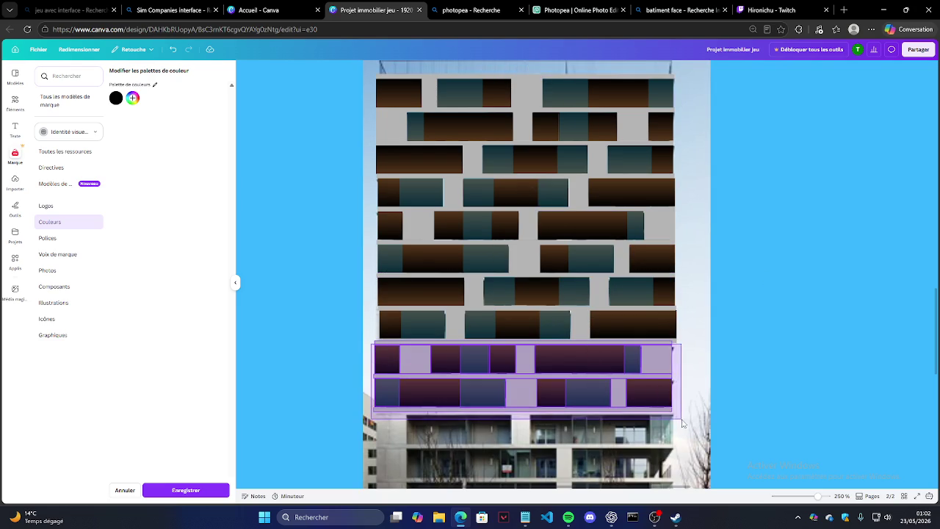
pyautogui.moveTo(401, 367); pyautogui.dragTo(644, 401)
pyautogui.keyDown('ctrl'); pyautogui.scroll(2, 513, 362); pyautogui.keyUp('ctrl')
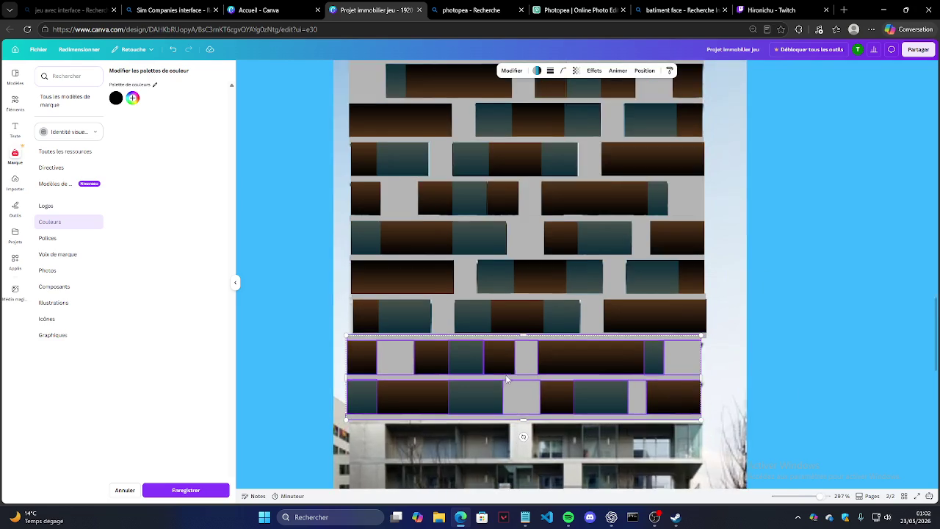
pyautogui.keyDown('ctrl'); pyautogui.scroll(2, 514, 361); pyautogui.keyUp('ctrl')
pyautogui.moveTo(365, 335); pyautogui.dragTo(372, 329)
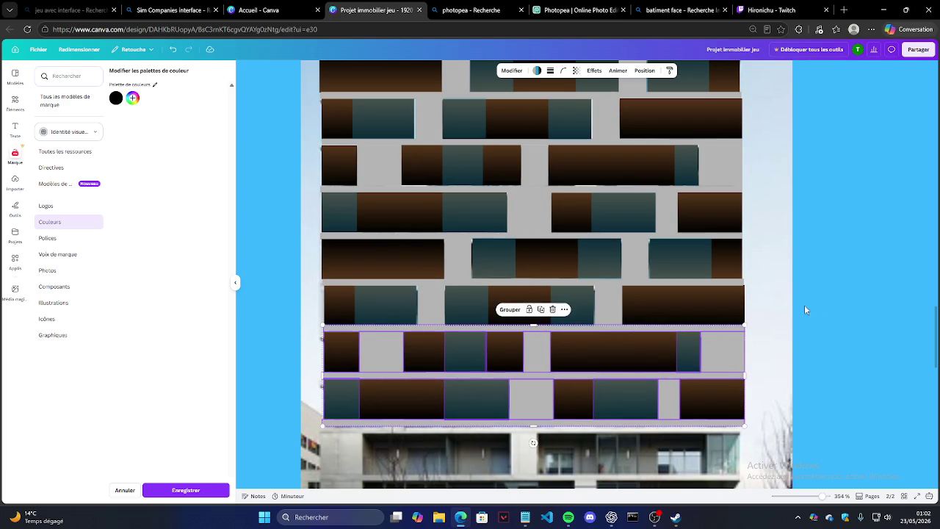
pyautogui.click(854, 305)
pyautogui.scroll(-2, 698, 281)
pyautogui.scroll(-2, 625, 286)
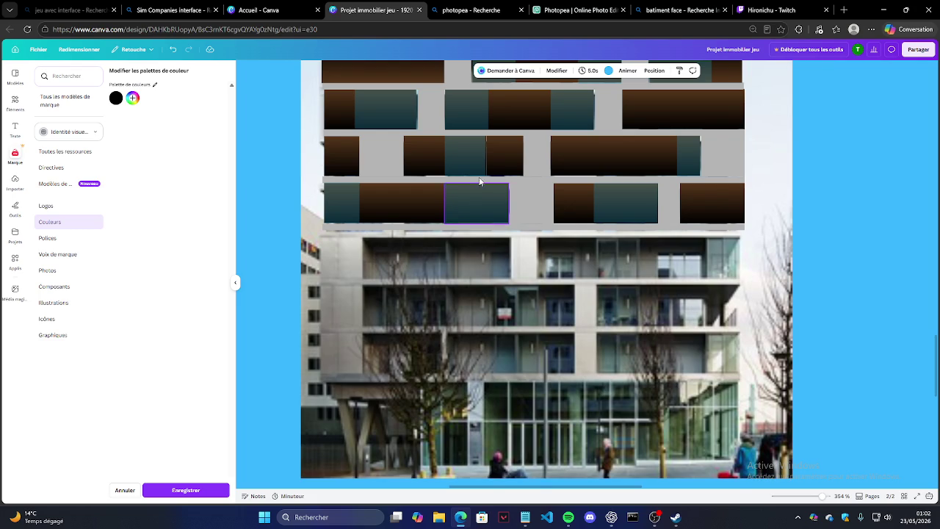
# Resize the small panel at the middle lower row's right end slightly.
pyautogui.click(503, 155)
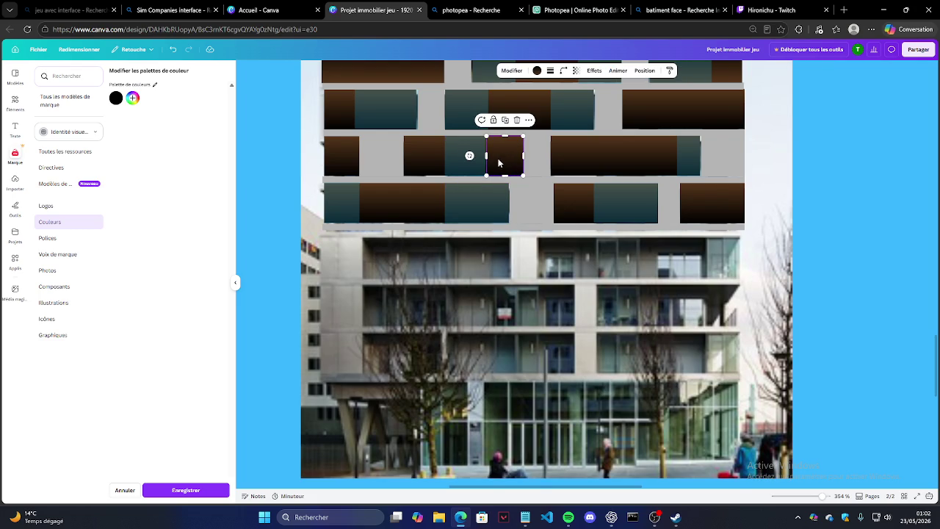
pyautogui.click(827, 150)
pyautogui.click(706, 157)
pyautogui.moveTo(699, 155); pyautogui.dragTo(696, 155)
pyautogui.click(785, 260)
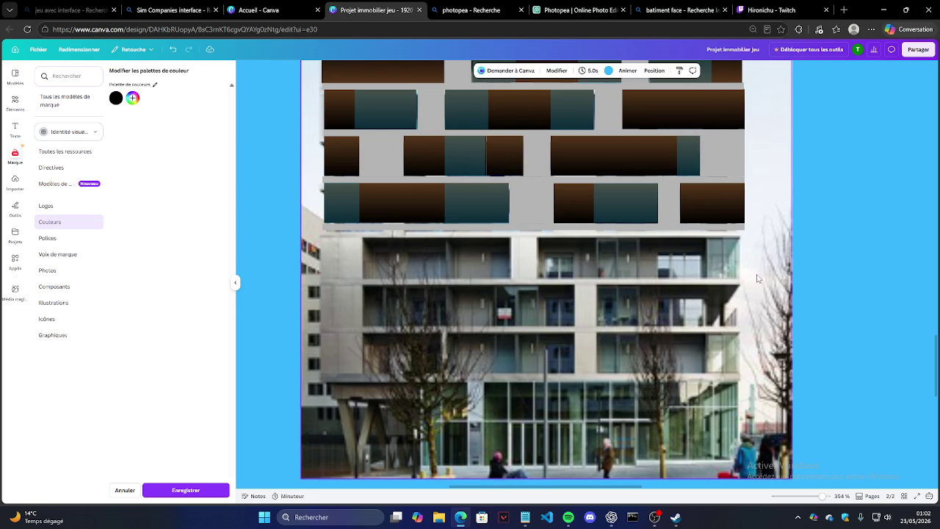
# Zoom out and back in to review the whole building facade.
pyautogui.scroll(-5, 634, 259)
pyautogui.scroll(-3, 449, 248)
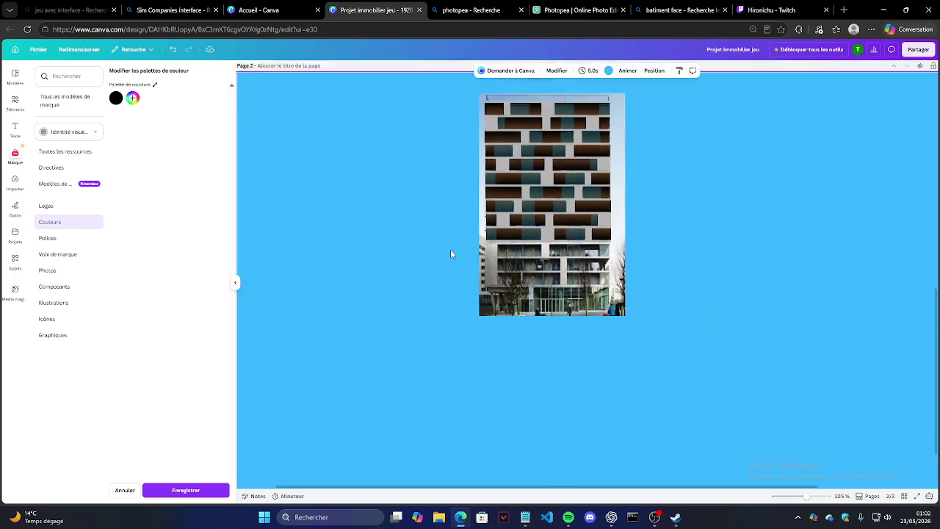
pyautogui.scroll(-3, 449, 248)
pyautogui.scroll(2, 473, 137)
pyautogui.scroll(2, 476, 131)
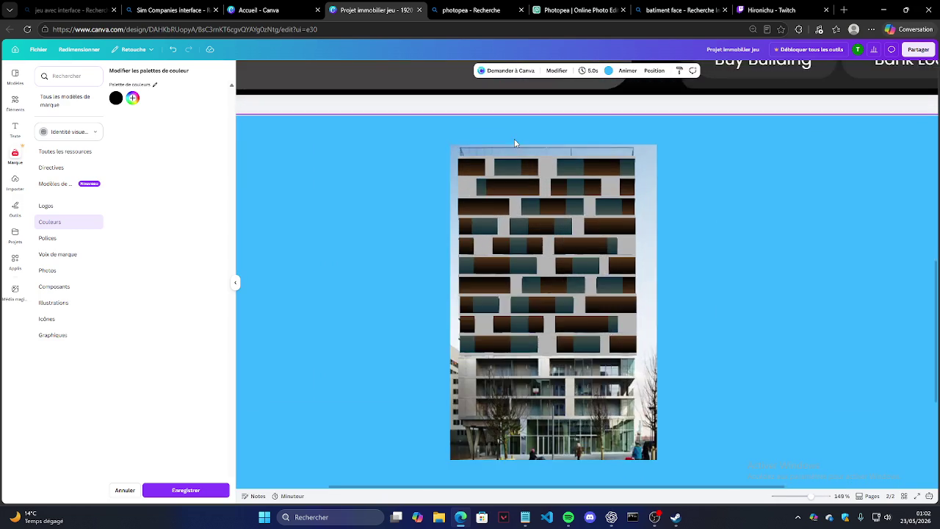
pyautogui.scroll(2, 470, 139)
pyautogui.scroll(2, 443, 152)
pyautogui.scroll(2, 443, 153)
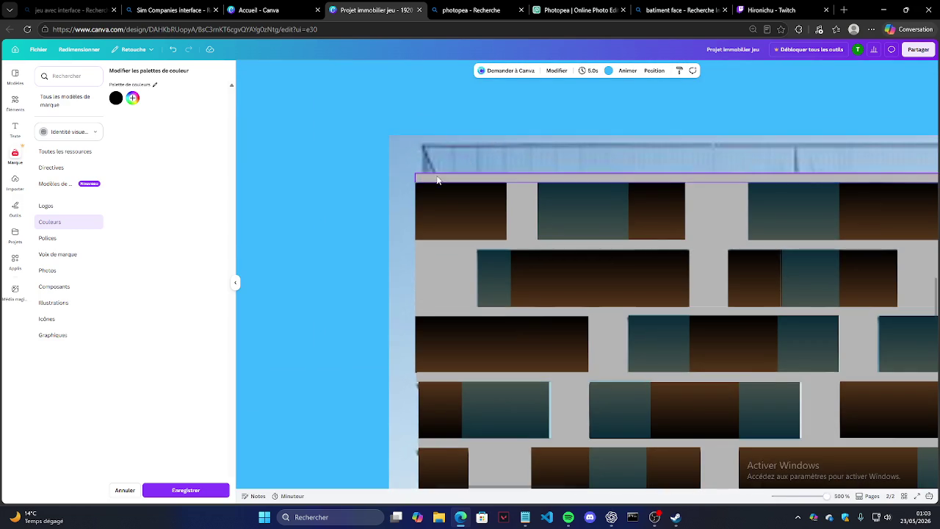
pyautogui.scroll(2, 429, 177)
pyautogui.scroll(-3, 421, 185)
pyautogui.scroll(-2, 420, 186)
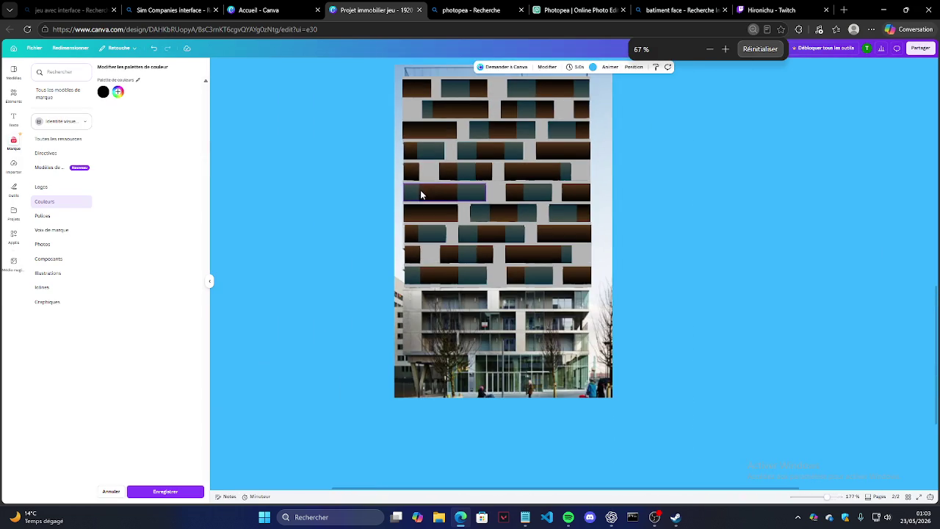
pyautogui.scroll(-1, 460, 317)
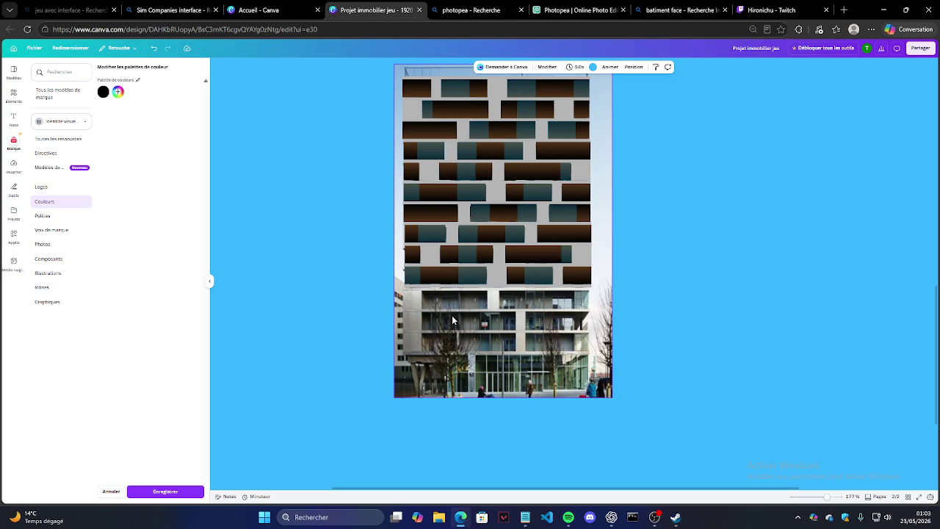
# Delete the building photo and scale the whole window-panel pattern larger from its corner.
pyautogui.click(452, 315)
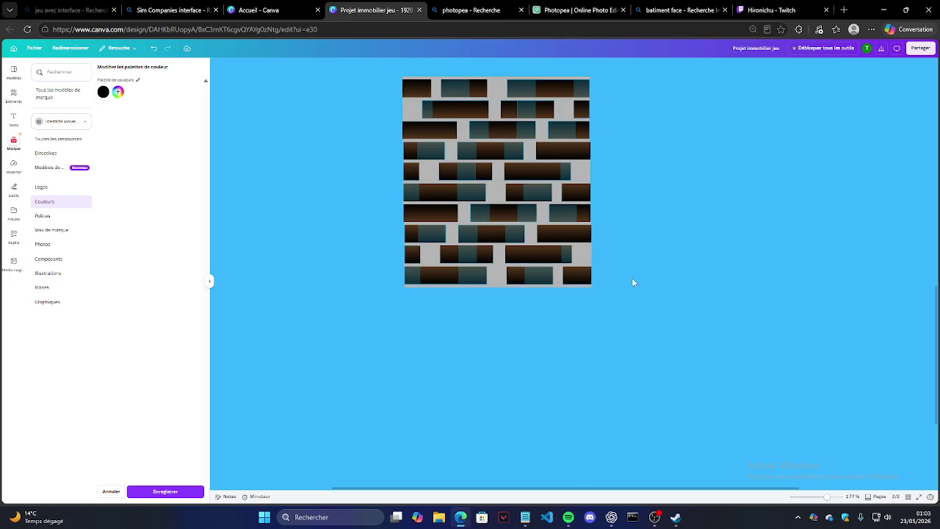
pyautogui.scroll(2, 536, 237)
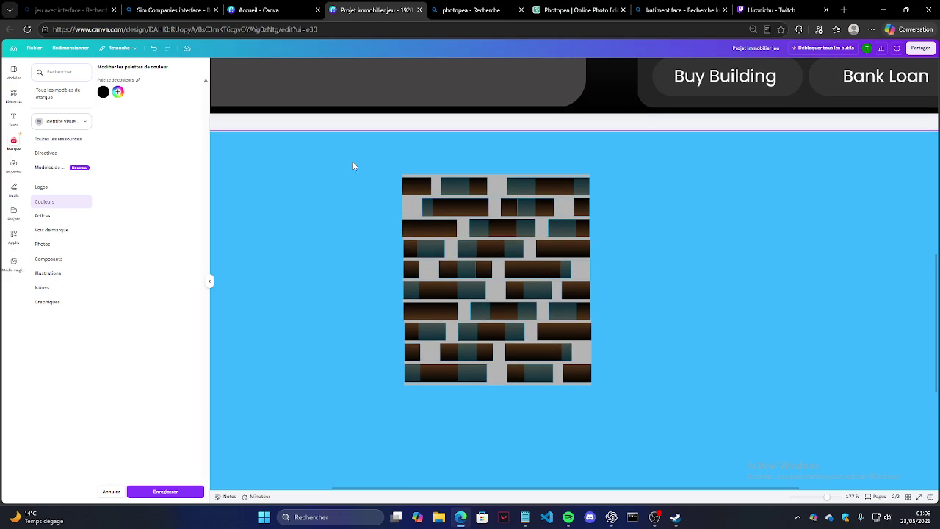
pyautogui.moveTo(392, 163); pyautogui.dragTo(610, 430)
pyautogui.moveTo(588, 382); pyautogui.dragTo(690, 494)
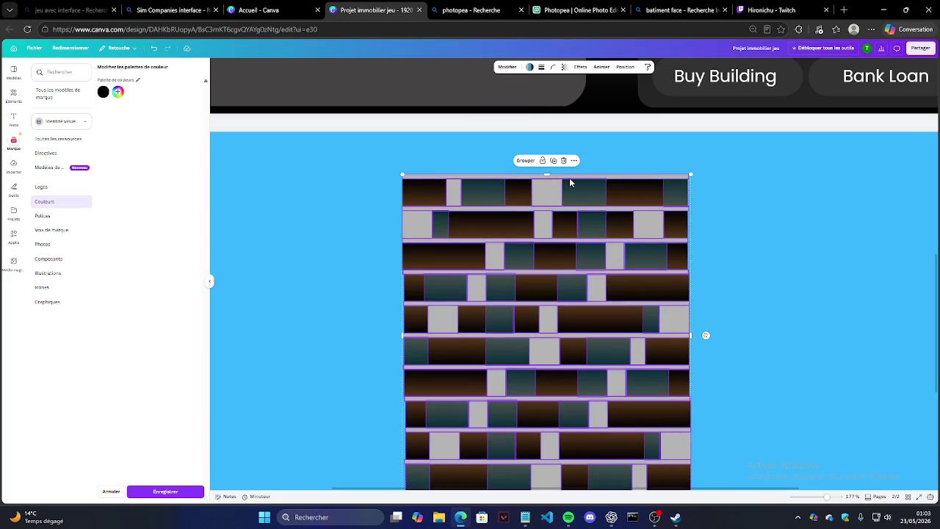
pyautogui.scroll(-2, 721, 265)
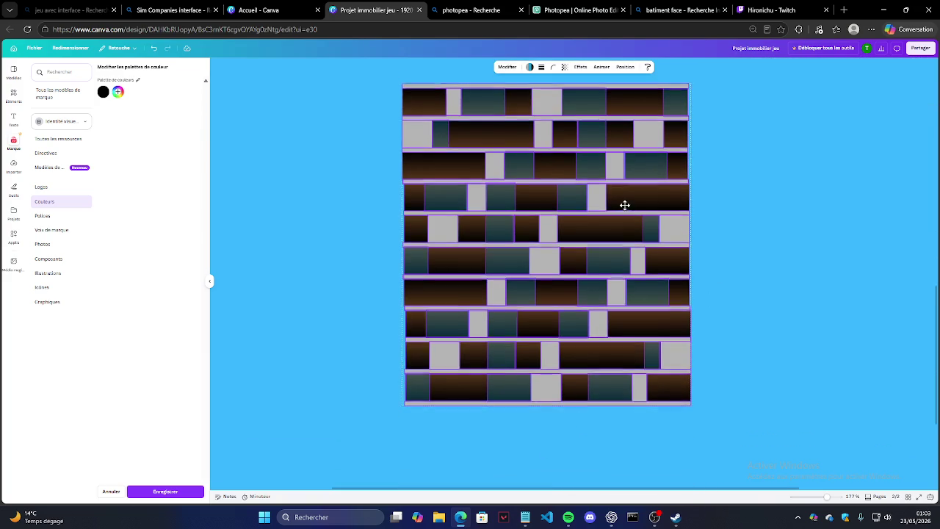
pyautogui.scroll(2, 623, 242)
pyautogui.click(705, 229)
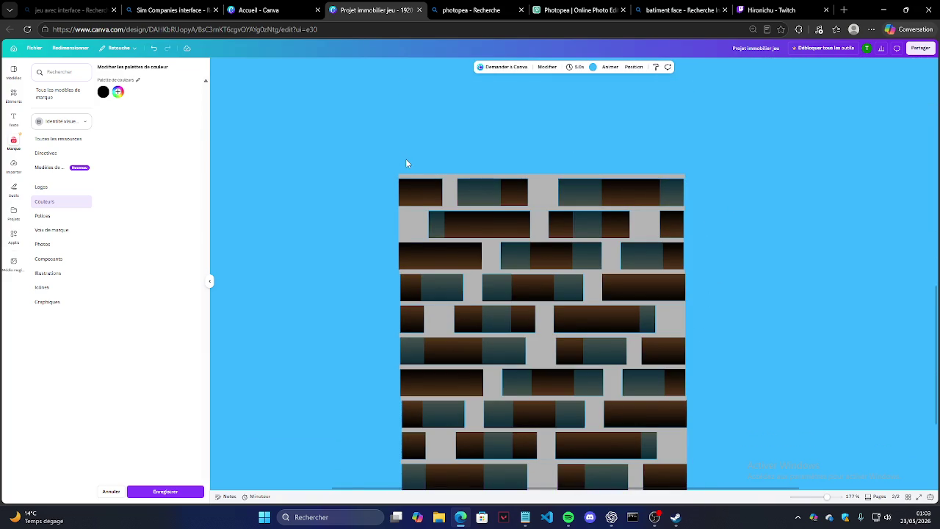
# Move the grey roof line just above the facade and shorten its left end.
pyautogui.keyDown('ctrl'); pyautogui.scroll(3, 428, 184); pyautogui.keyUp('ctrl')
pyautogui.keyDown('ctrl'); pyautogui.scroll(2, 373, 155); pyautogui.keyUp('ctrl')
pyautogui.keyDown('ctrl'); pyautogui.scroll(-6, 401, 187); pyautogui.keyUp('ctrl')
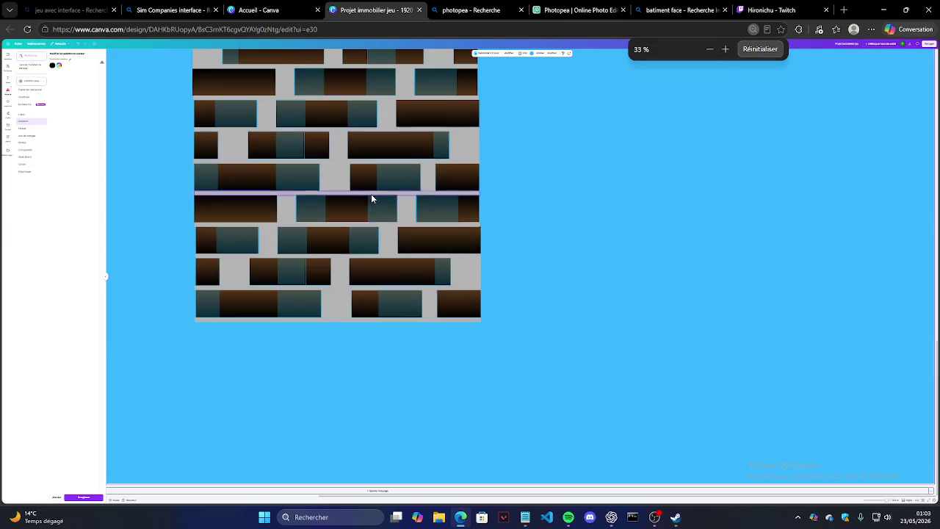
pyautogui.keyDown('ctrl'); pyautogui.scroll(2, 444, 105); pyautogui.keyUp('ctrl')
pyautogui.keyDown('ctrl'); pyautogui.scroll(2, 466, 110); pyautogui.keyUp('ctrl')
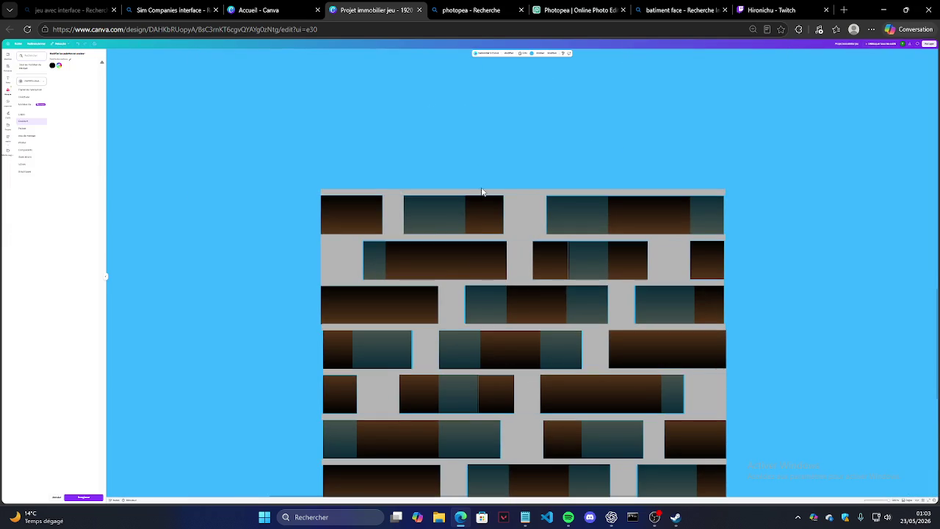
pyautogui.moveTo(524, 188)
pyautogui.mouseDown()
pyautogui.moveTo(512, 203)
pyautogui.moveTo(504, 164)
pyautogui.moveTo(499, 172)
pyautogui.mouseUp()
pyautogui.scroll(3, 441, 146)
pyautogui.scroll(1, 412, 221)
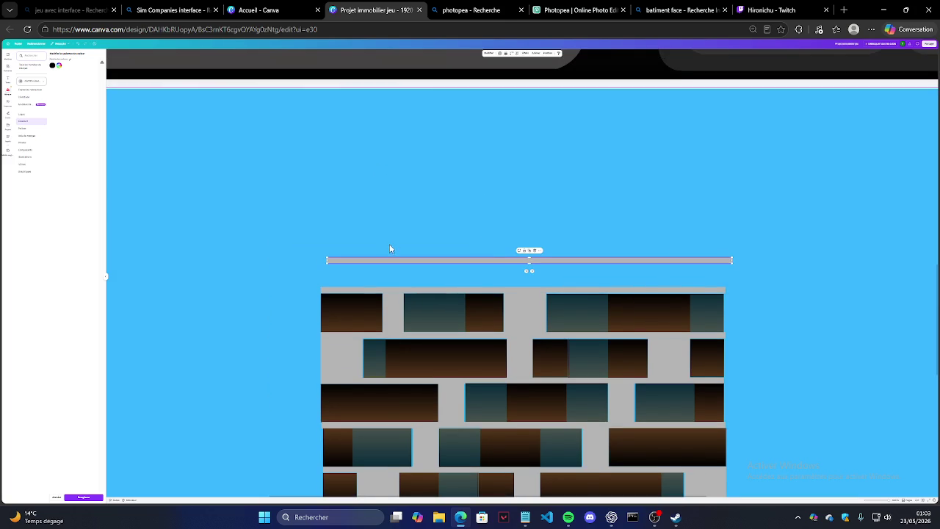
pyautogui.moveTo(525, 262); pyautogui.dragTo(512, 277)
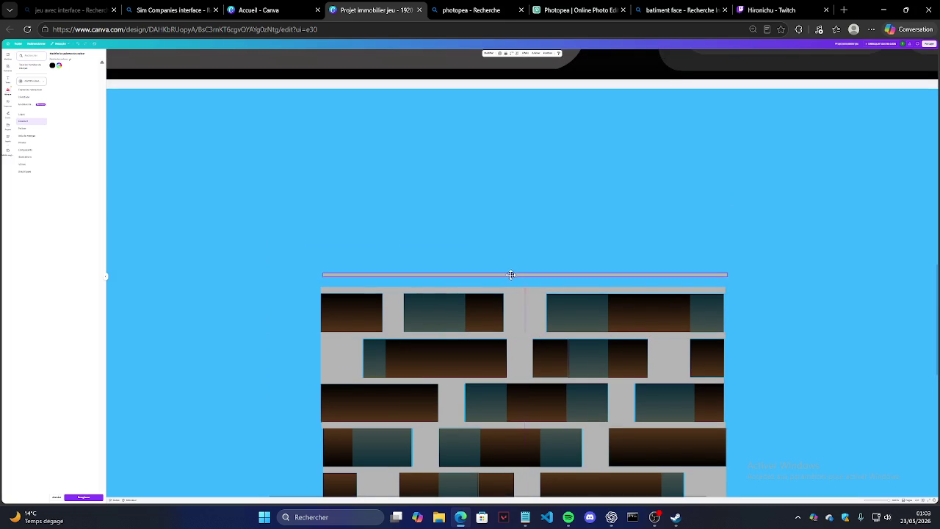
pyautogui.moveTo(321, 275); pyautogui.dragTo(330, 275)
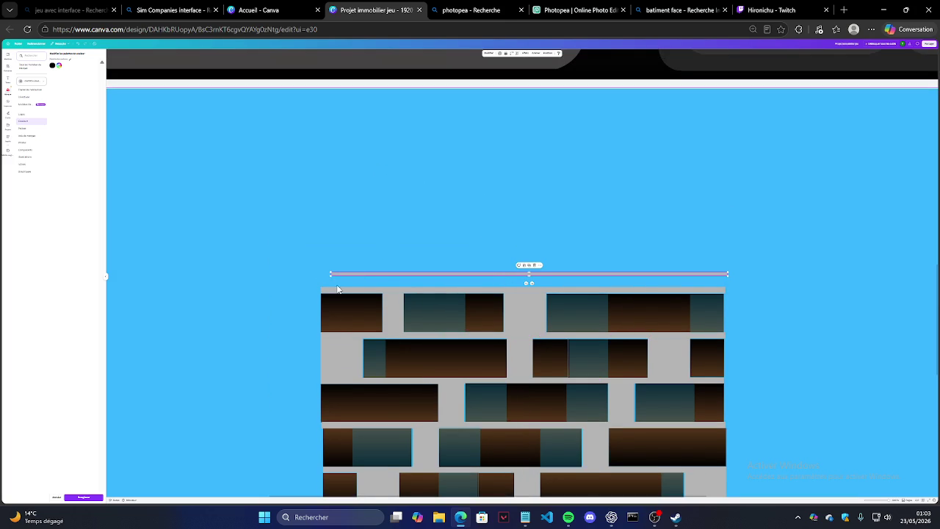
# Select the entire facade to check its extent, then deselect it.
pyautogui.scroll(1, 301, 285)
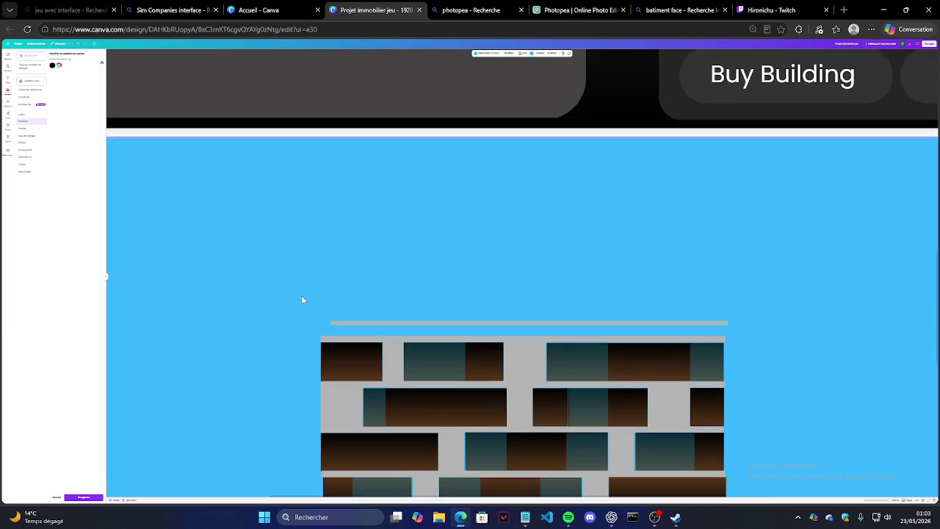
pyautogui.keyDown('ctrl'); pyautogui.scroll(-1, 304, 292); pyautogui.keyUp('ctrl')
pyautogui.scroll(-3, 304, 279)
pyautogui.keyDown('ctrl'); pyautogui.scroll(-1, 286, 165); pyautogui.keyUp('ctrl')
pyautogui.keyDown('ctrl'); pyautogui.scroll(-1, 286, 163); pyautogui.keyUp('ctrl')
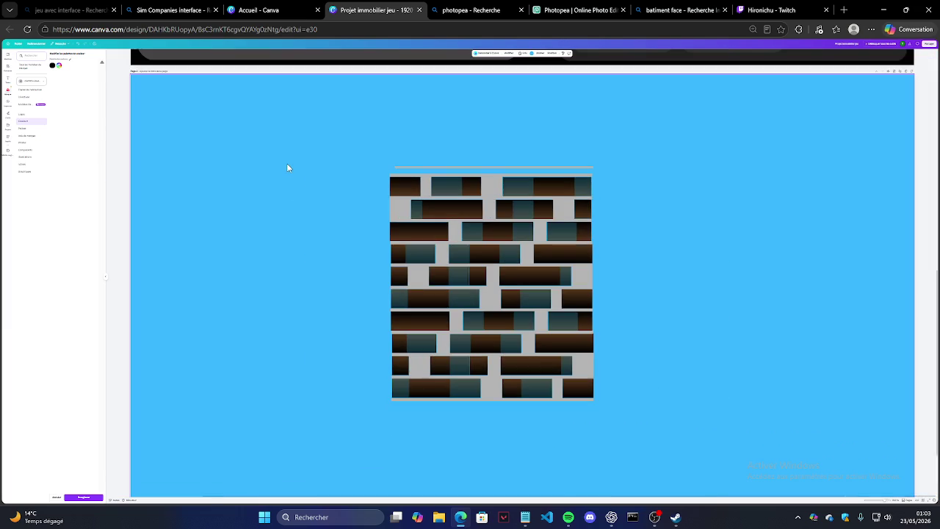
pyautogui.moveTo(382, 151)
pyautogui.mouseDown()
pyautogui.moveTo(545, 436)
pyautogui.moveTo(601, 423)
pyautogui.moveTo(749, 497)
pyautogui.mouseUp()
pyautogui.keyDown('ctrl'); pyautogui.scroll(-1, 532, 264); pyautogui.keyUp('ctrl')
pyautogui.keyDown('ctrl'); pyautogui.scroll(-1, 532, 264); pyautogui.keyUp('ctrl')
pyautogui.press('Escape')
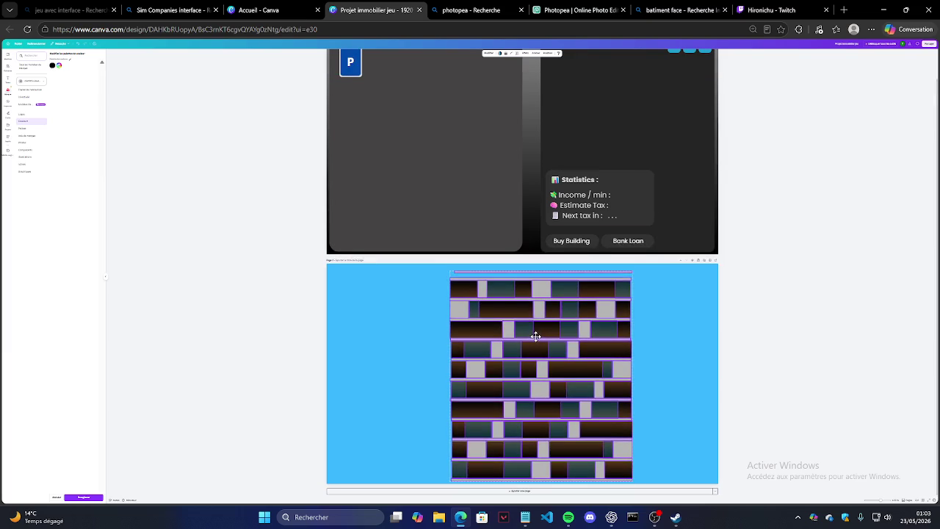
# Settle the roof line on the facade's top edge and raise browser zoom back toward 100%.
pyautogui.keyDown('ctrl'); pyautogui.scroll(3, 486, 271); pyautogui.keyUp('ctrl')
pyautogui.keyDown('ctrl'); pyautogui.scroll(2, 486, 271); pyautogui.keyUp('ctrl')
pyautogui.keyDown('ctrl'); pyautogui.scroll(1, 398, 296); pyautogui.keyUp('ctrl')
pyautogui.click(437, 276)
pyautogui.moveTo(442, 277); pyautogui.dragTo(439, 281)
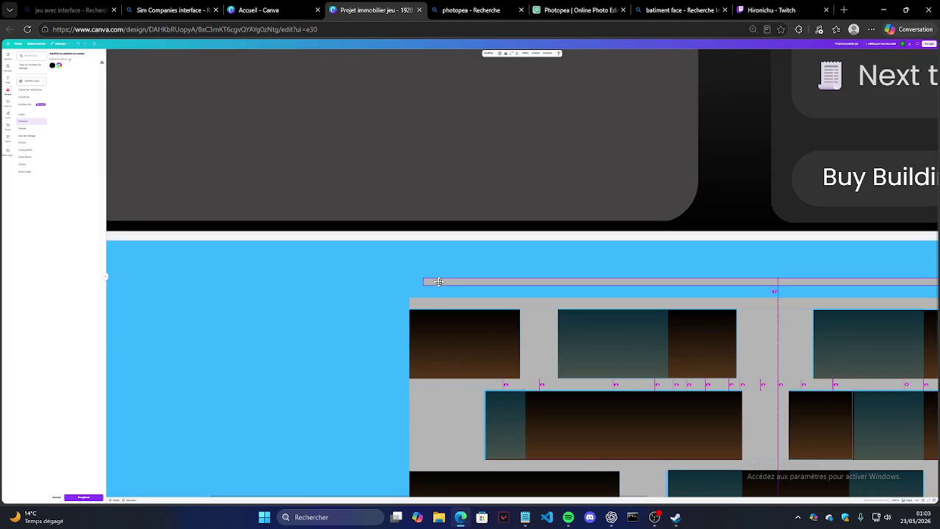
pyautogui.moveTo(637, 284); pyautogui.dragTo(640, 285)
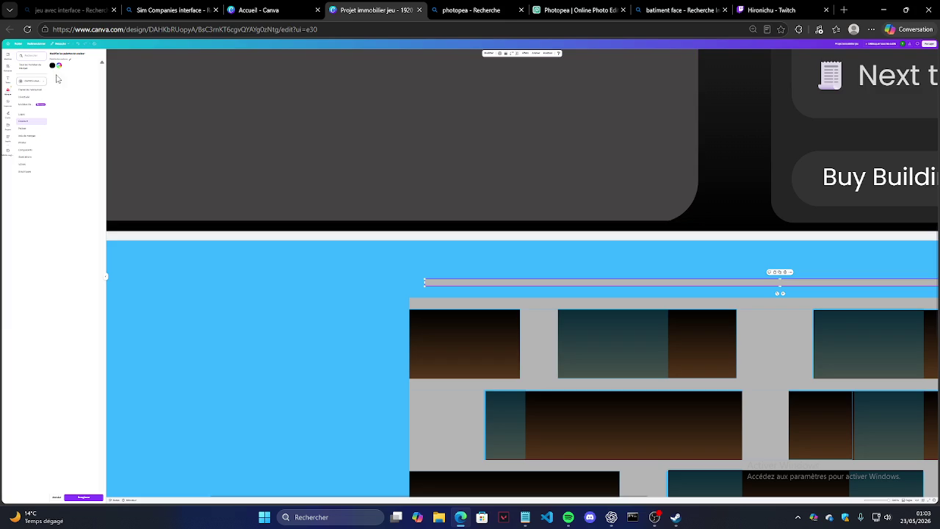
pyautogui.click(315, 243)
pyautogui.hotkey('ctrl', '+')
pyautogui.hotkey('ctrl', '+')
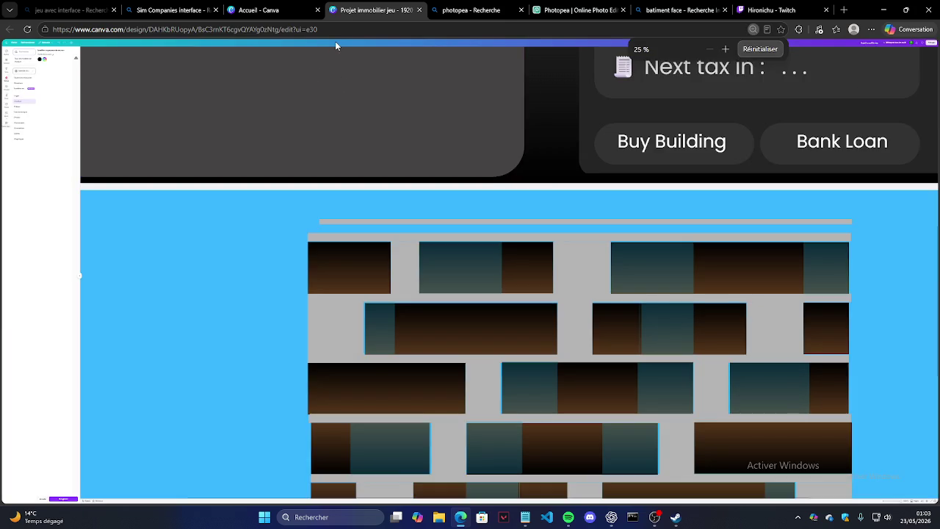
pyautogui.hotkey('ctrl', '+')
pyautogui.hotkey('ctrl', '+')
pyautogui.hotkey('ctrl', '+')
pyautogui.hotkey('ctrl', '+')
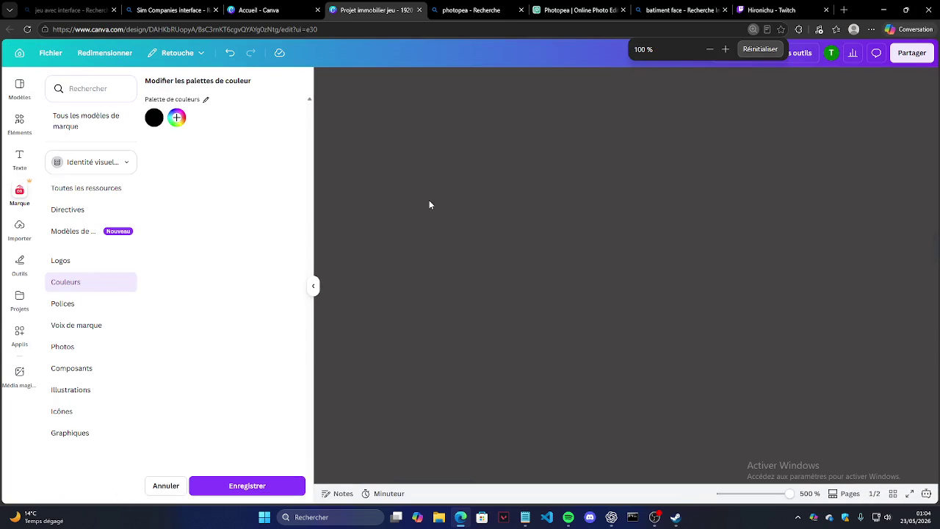
# Close the Brand panel and recolour the thin top roof bar from light grey to dark charcoal.
pyautogui.click(313, 286)
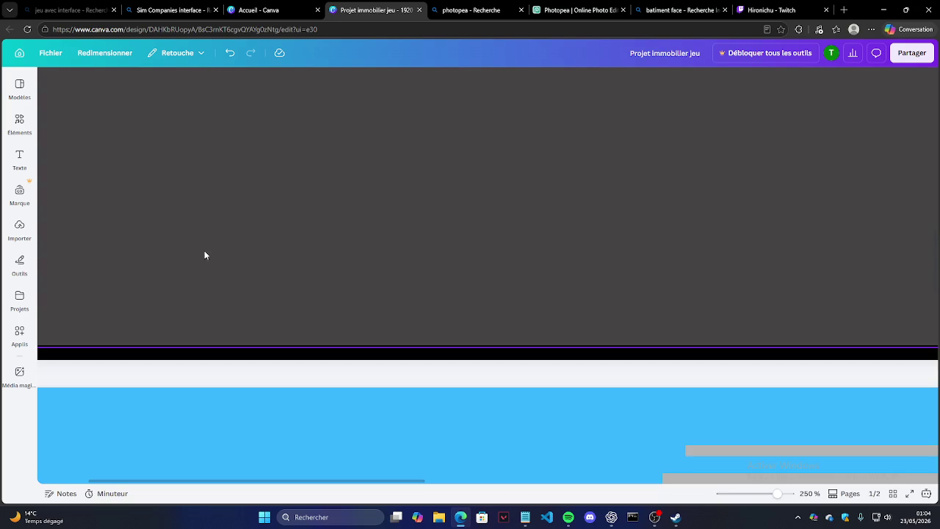
pyautogui.scroll(-5, 208, 255)
pyautogui.scroll(-3, 224, 256)
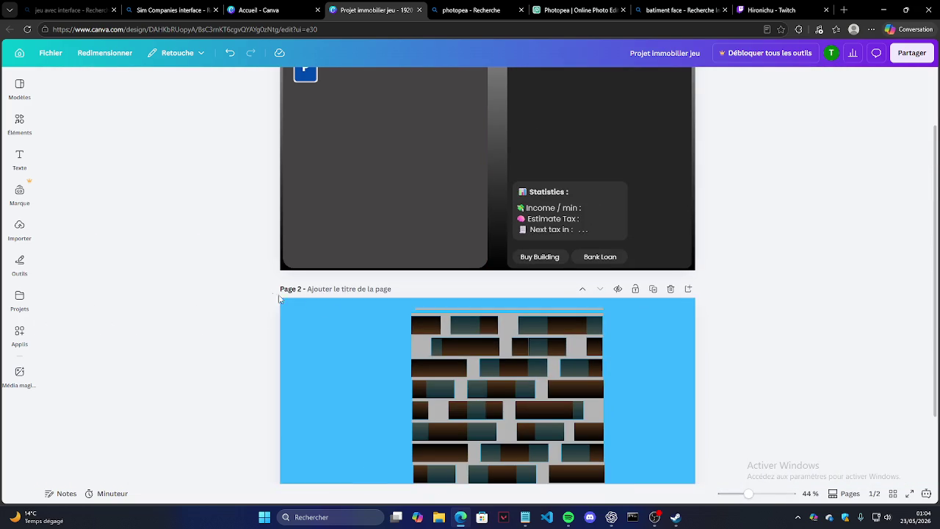
pyautogui.scroll(-1, 272, 296)
pyautogui.scroll(4, 331, 279)
pyautogui.scroll(-3, 379, 262)
pyautogui.scroll(1, 434, 265)
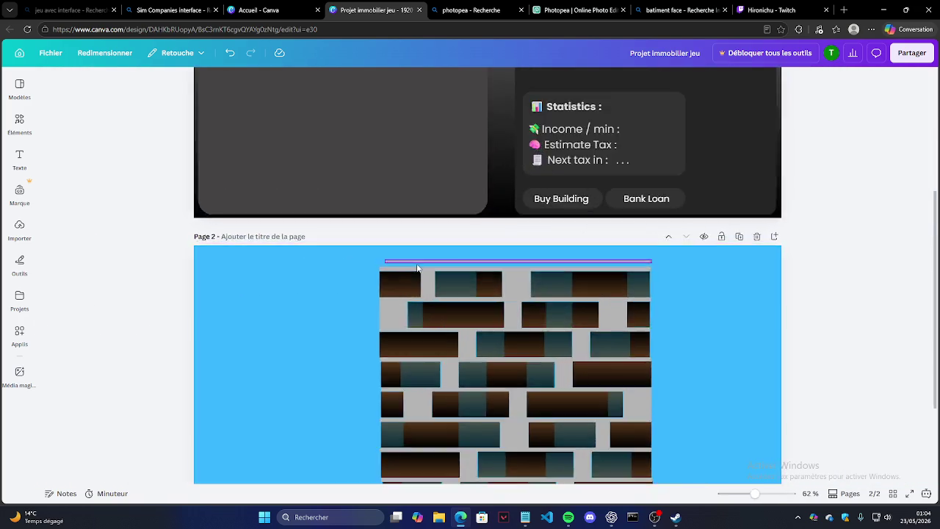
pyautogui.scroll(4, 434, 264)
pyautogui.scroll(3, 348, 264)
pyautogui.click(328, 237)
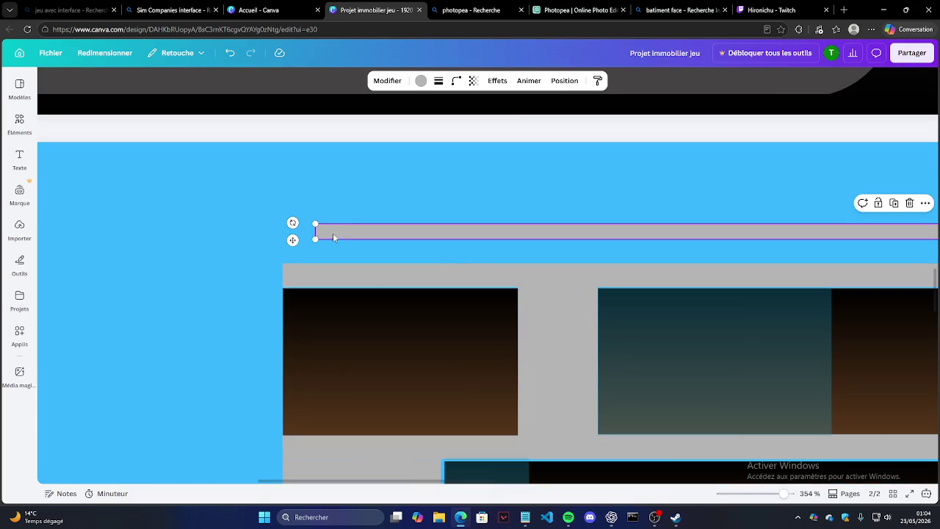
pyautogui.click(420, 80)
pyautogui.click(171, 157)
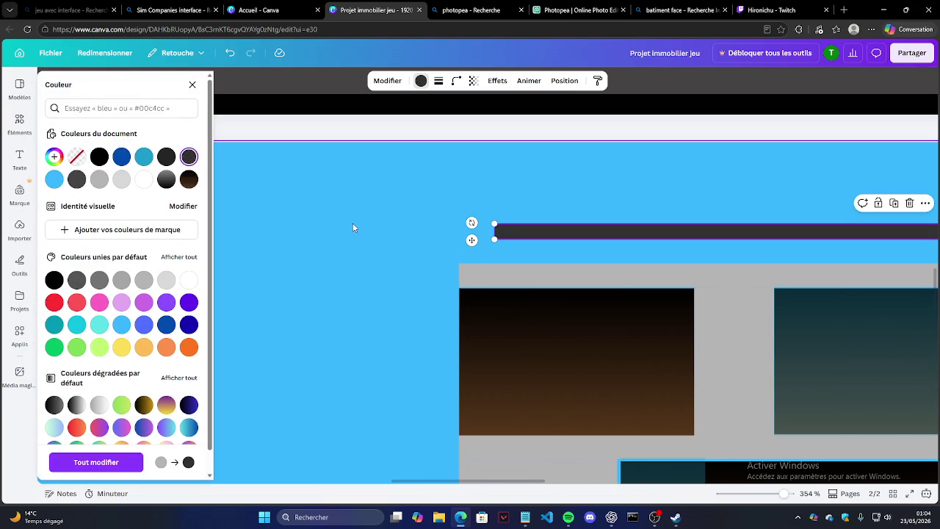
pyautogui.click(411, 220)
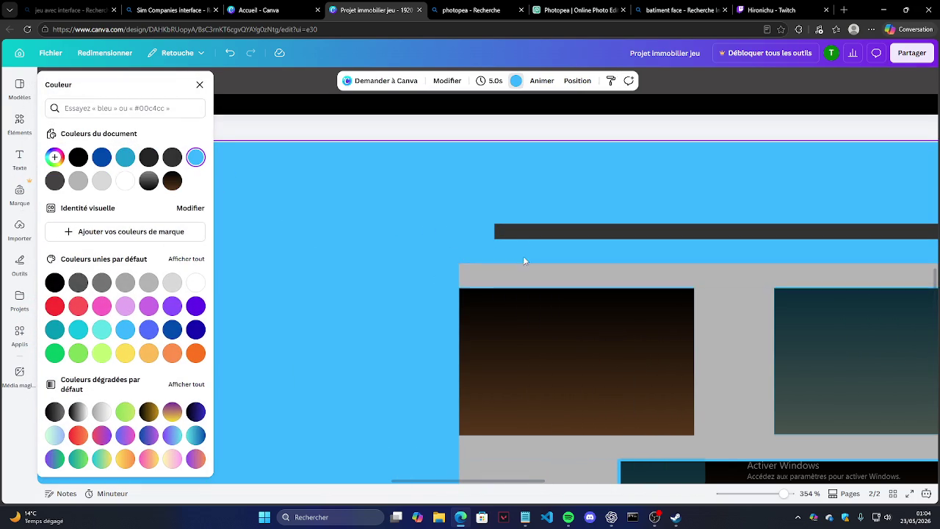
pyautogui.click(594, 312)
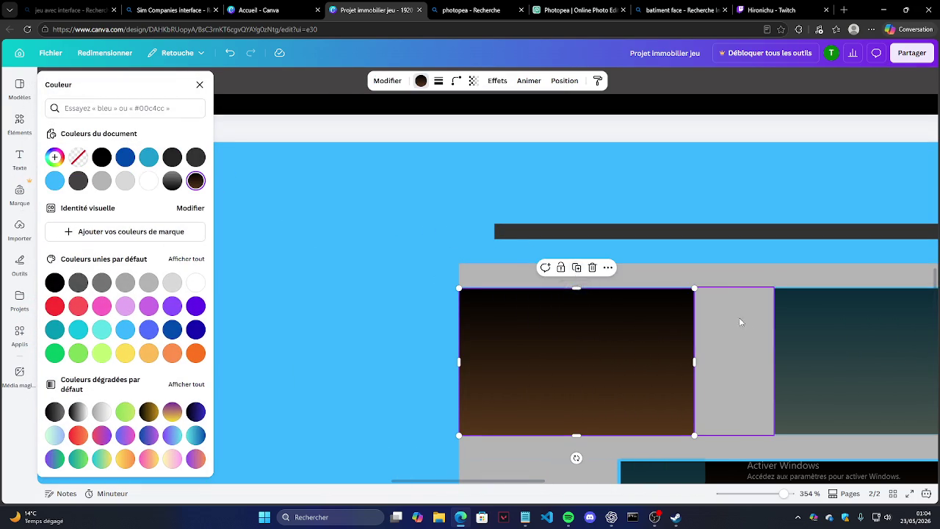
# Make a thin charcoal strip rotated 45° at the building's top-left corner.
pyautogui.moveTo(740, 321); pyautogui.dragTo(380, 223)
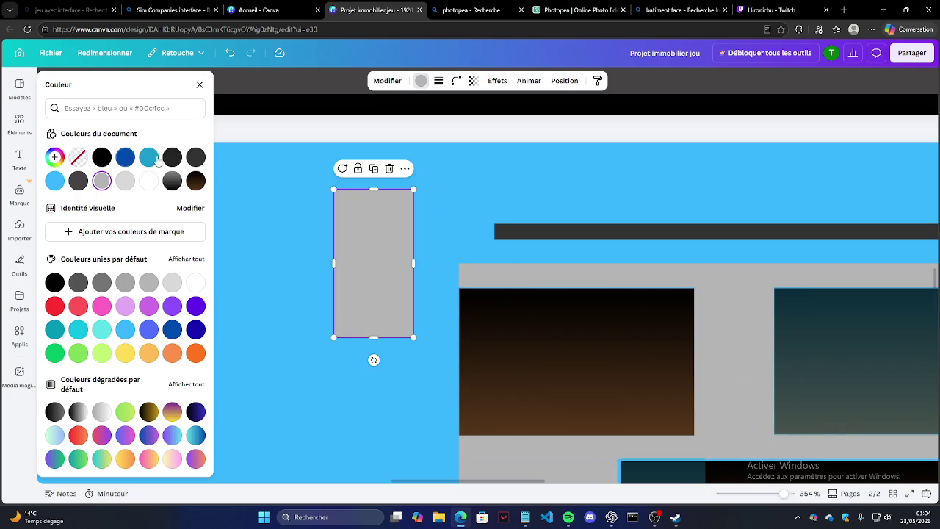
pyautogui.click(195, 157)
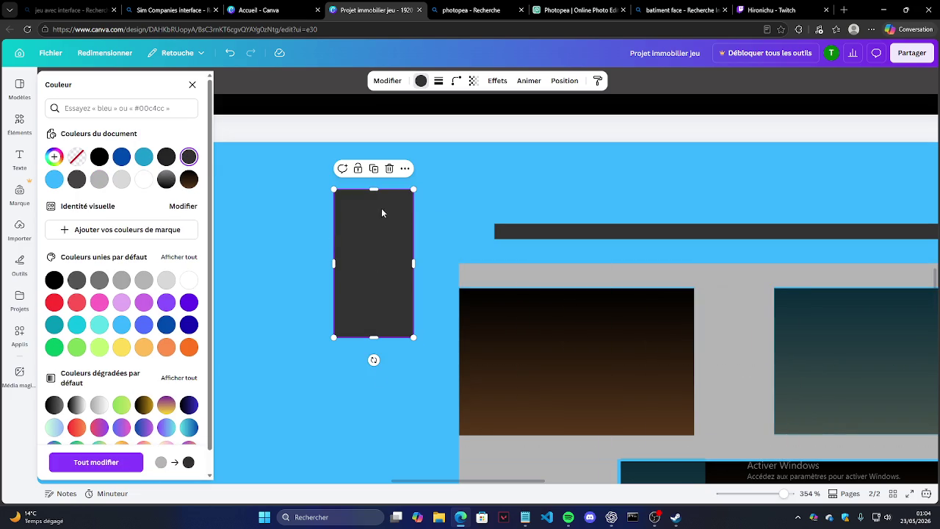
pyautogui.moveTo(374, 360); pyautogui.dragTo(300, 336)
pyautogui.moveTo(359, 267); pyautogui.dragTo(457, 313)
pyautogui.moveTo(446, 384)
pyautogui.mouseDown()
pyautogui.moveTo(475, 294)
pyautogui.moveTo(466, 277)
pyautogui.mouseUp()
# Shorten the roof bar's left end so it meets the diagonal corner strip.
pyautogui.click(478, 252)
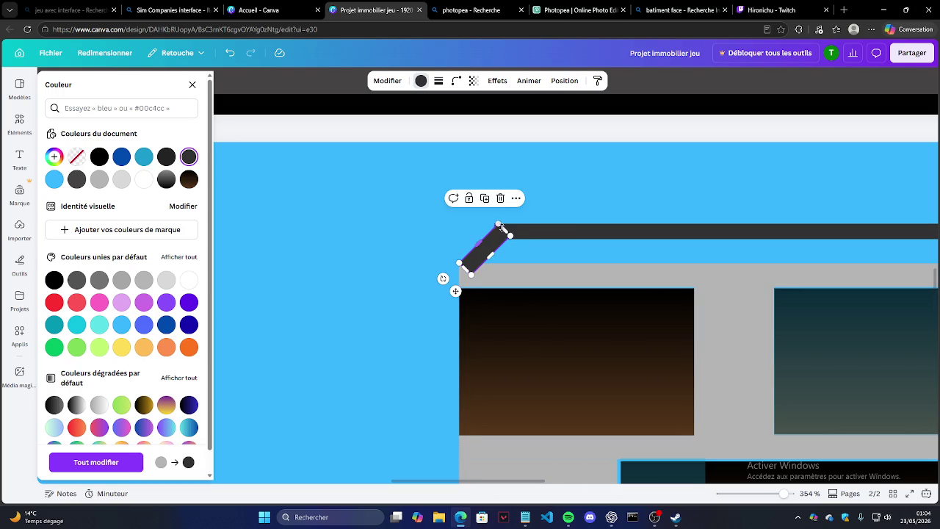
pyautogui.click(511, 235)
pyautogui.moveTo(496, 232); pyautogui.dragTo(499, 234)
pyautogui.click(486, 254)
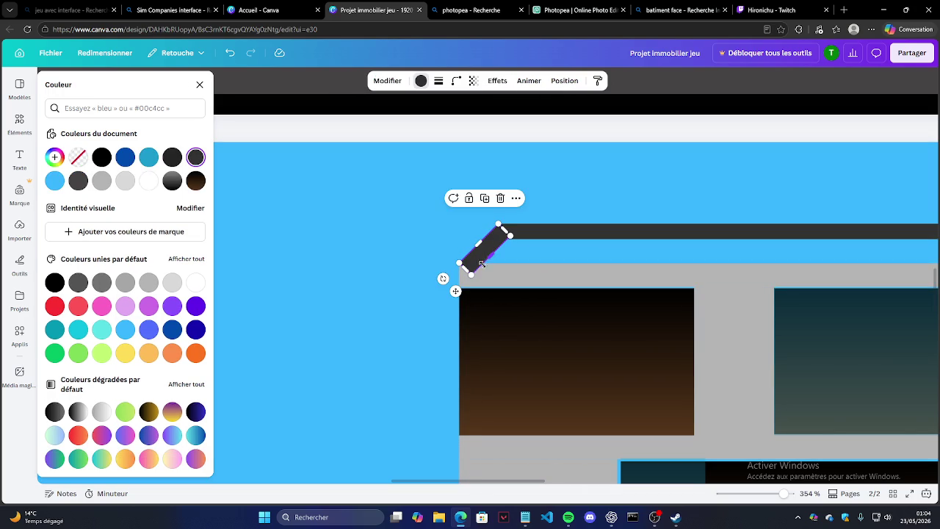
pyautogui.click(565, 80)
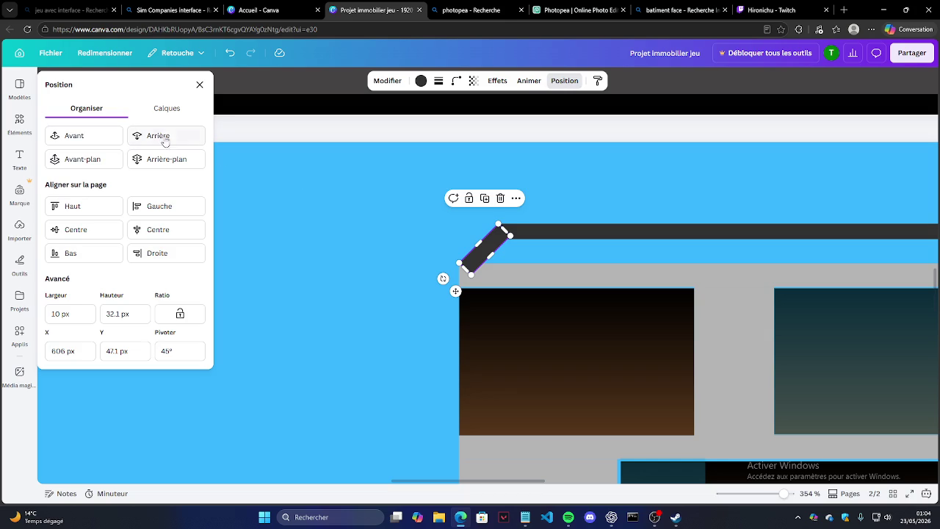
pyautogui.click(358, 274)
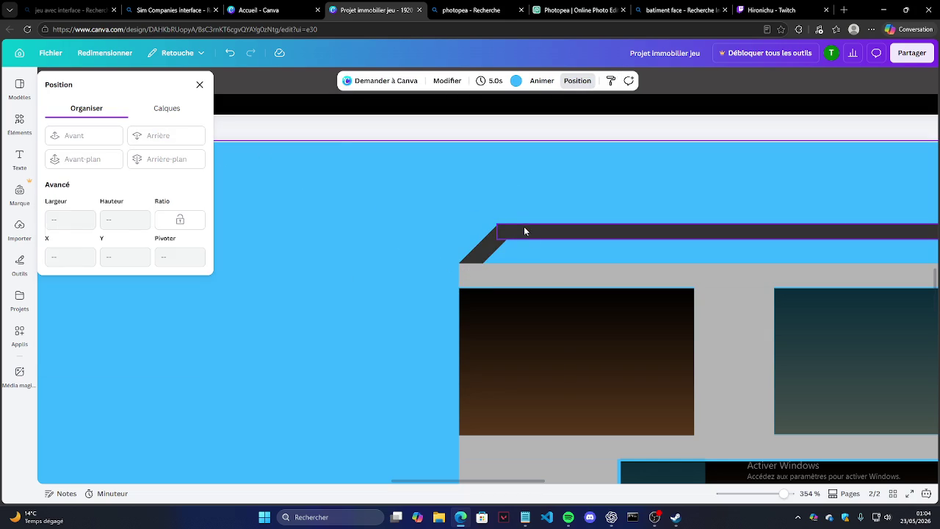
pyautogui.click(497, 229)
pyautogui.click(427, 319)
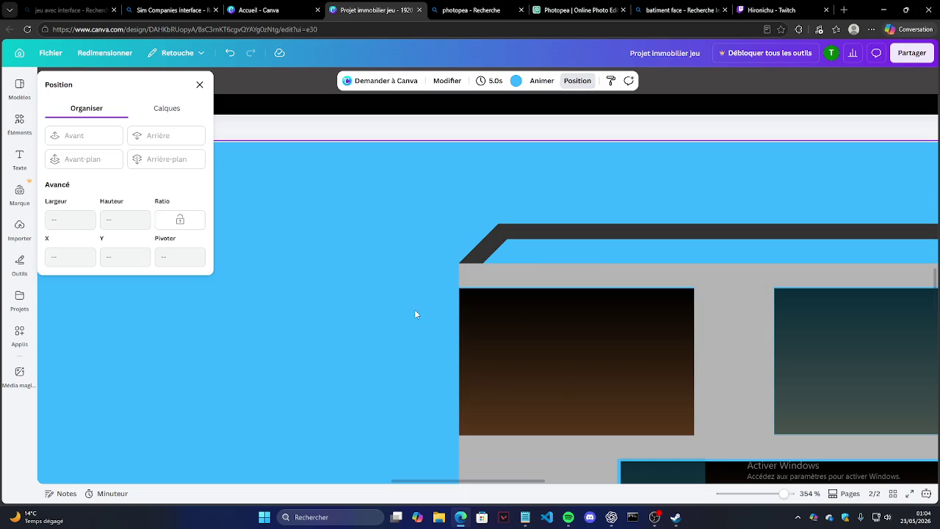
pyautogui.scroll(-3, 237, 303)
pyautogui.scroll(-2, 245, 294)
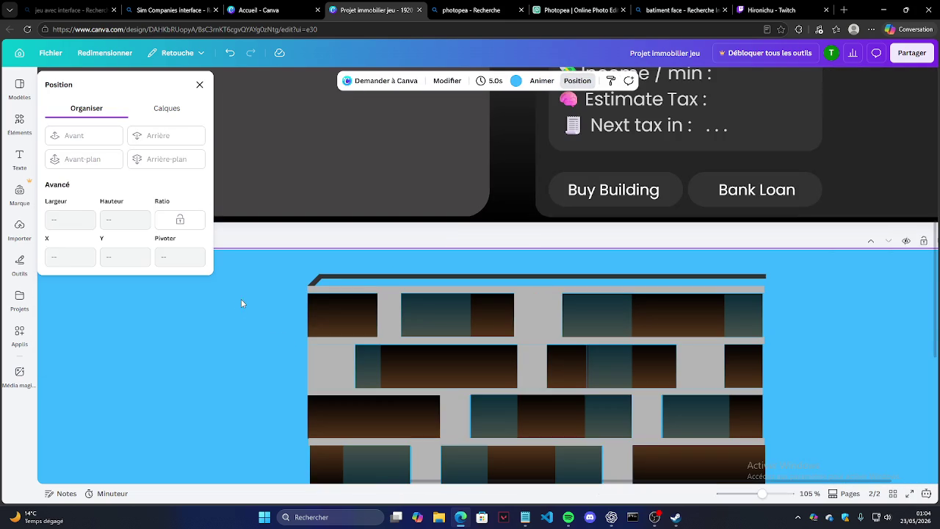
# Duplicate the diagonal corner strip, move it beside the roof bar's right end, and reverse its slope.
pyautogui.click(316, 281)
pyautogui.click(321, 248)
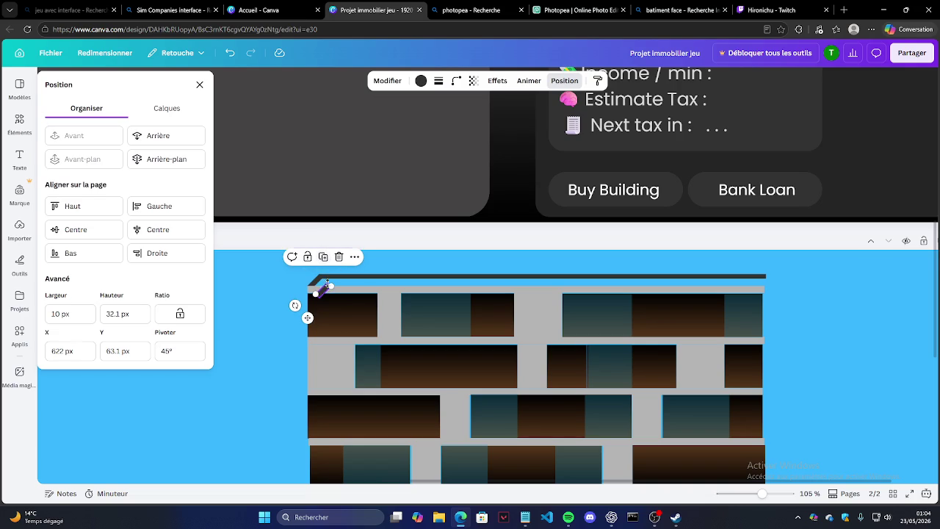
pyautogui.moveTo(308, 318); pyautogui.dragTo(807, 308)
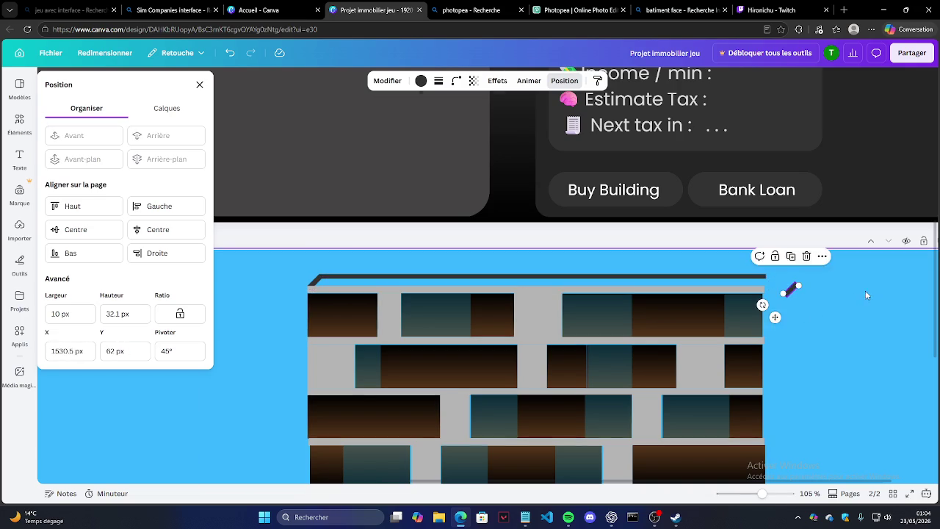
pyautogui.scroll(5, 852, 292)
pyautogui.moveTo(476, 321); pyautogui.dragTo(544, 336)
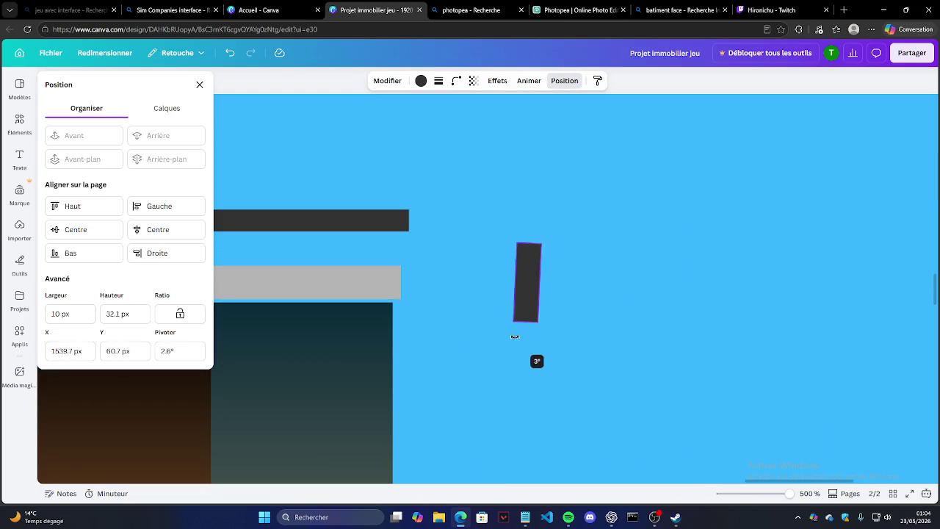
pyautogui.moveTo(527, 282); pyautogui.dragTo(381, 256)
# Shorten the roof bar's right end and angle the copy to about -47° onto the top-right corner.
pyautogui.click(392, 224)
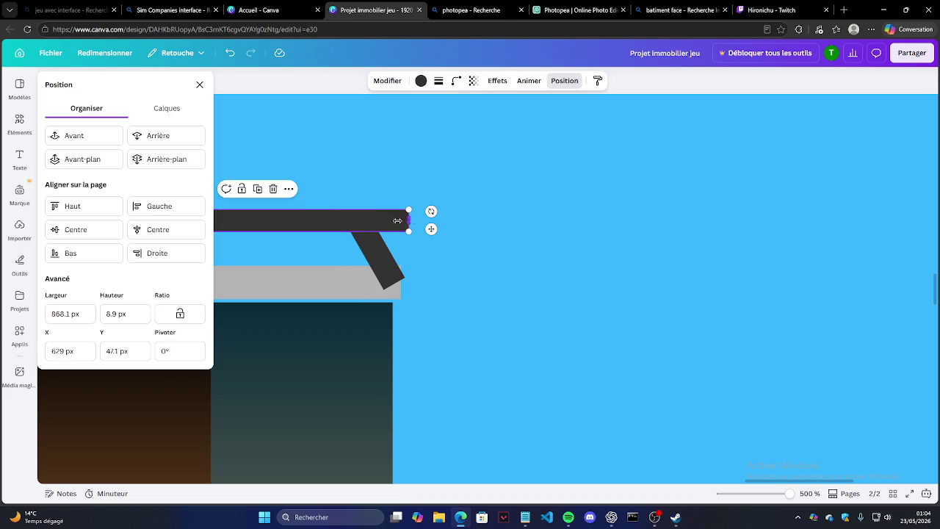
pyautogui.moveTo(408, 220); pyautogui.dragTo(337, 220)
pyautogui.click(387, 256)
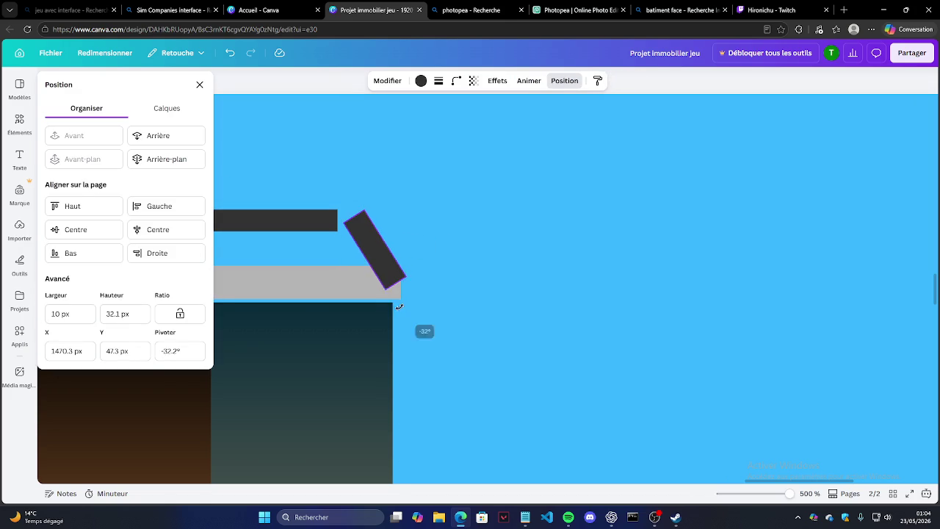
pyautogui.moveTo(400, 304)
pyautogui.mouseDown()
pyautogui.moveTo(376, 277)
pyautogui.moveTo(433, 323)
pyautogui.mouseUp()
pyautogui.moveTo(359, 249); pyautogui.dragTo(351, 246)
# Send the right corner strip back one layer and lengthen it slightly to meet the bar.
pyautogui.click(192, 142)
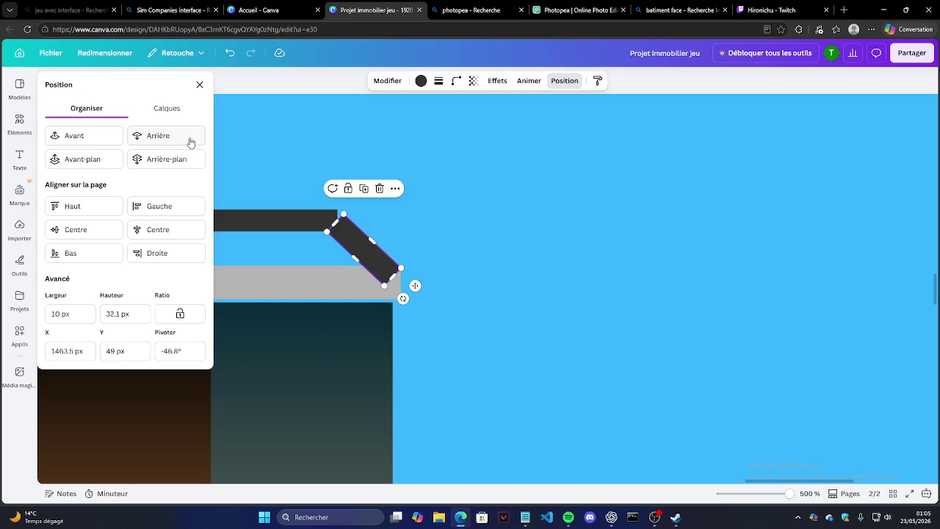
pyautogui.click(335, 216)
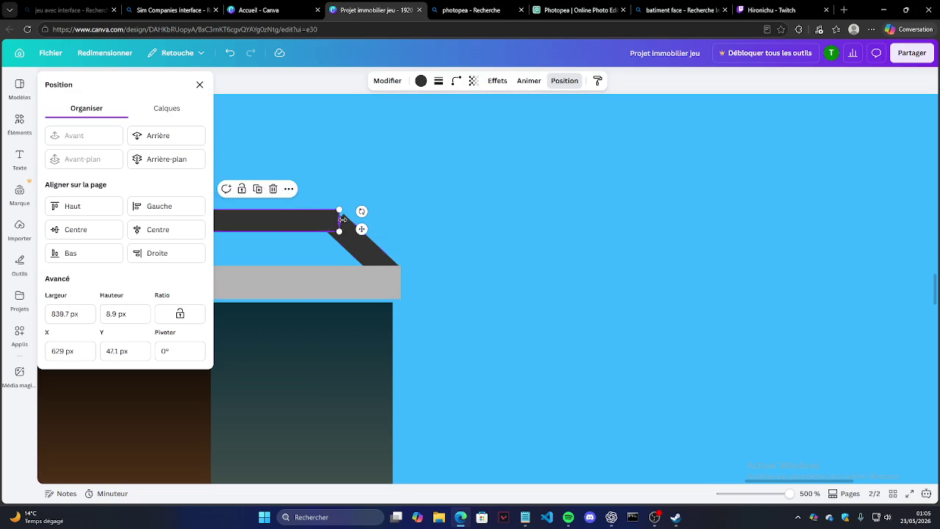
pyautogui.click(335, 221)
pyautogui.moveTo(335, 221); pyautogui.dragTo(331, 218)
pyautogui.click(483, 237)
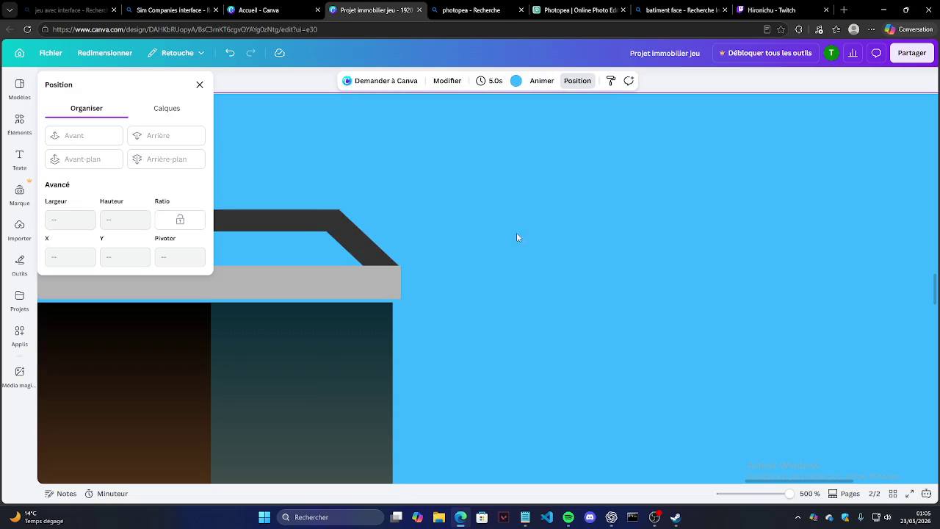
pyautogui.scroll(-10, 638, 224)
pyautogui.scroll(-3, 638, 230)
pyautogui.scroll(-2, 554, 253)
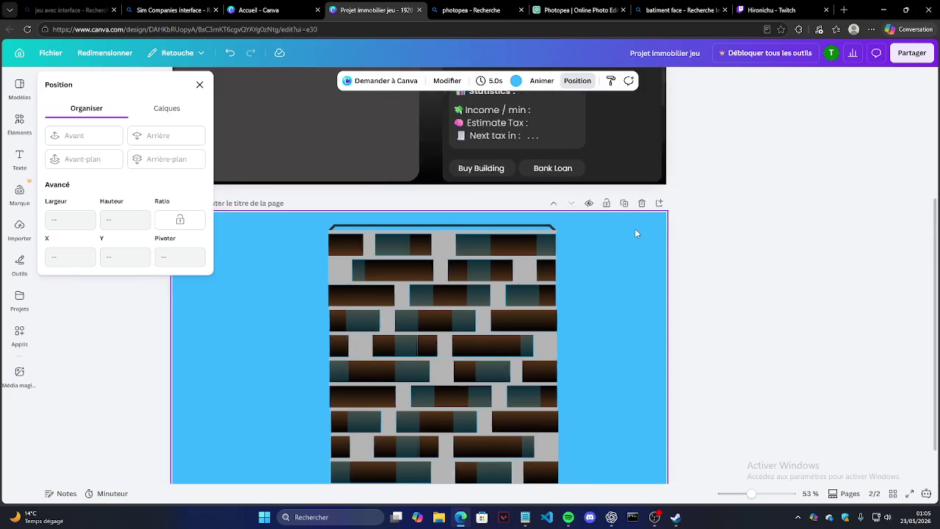
# Select every element of the building and scale it down on the page.
pyautogui.scroll(-1, 634, 229)
pyautogui.scroll(-1, 547, 237)
pyautogui.moveTo(356, 260); pyautogui.dragTo(528, 451)
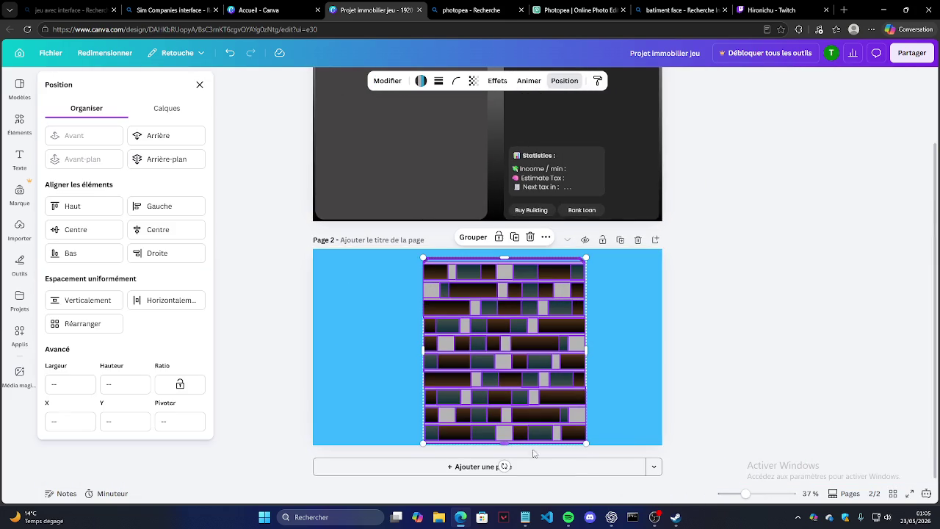
pyautogui.moveTo(586, 443); pyautogui.dragTo(541, 390)
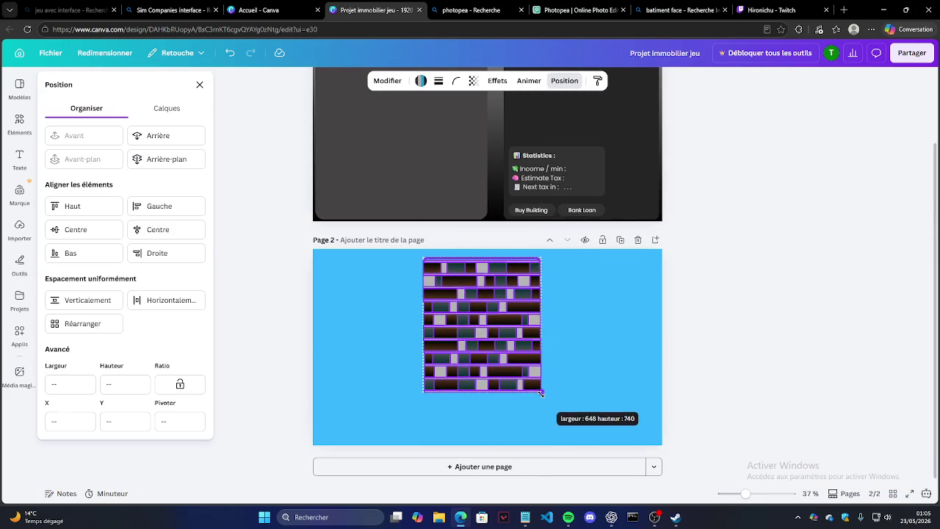
pyautogui.click(524, 430)
# Close the arrangement settings panel to bring back the templates list.
pyautogui.scroll(2, 505, 460)
pyautogui.scroll(3, 513, 459)
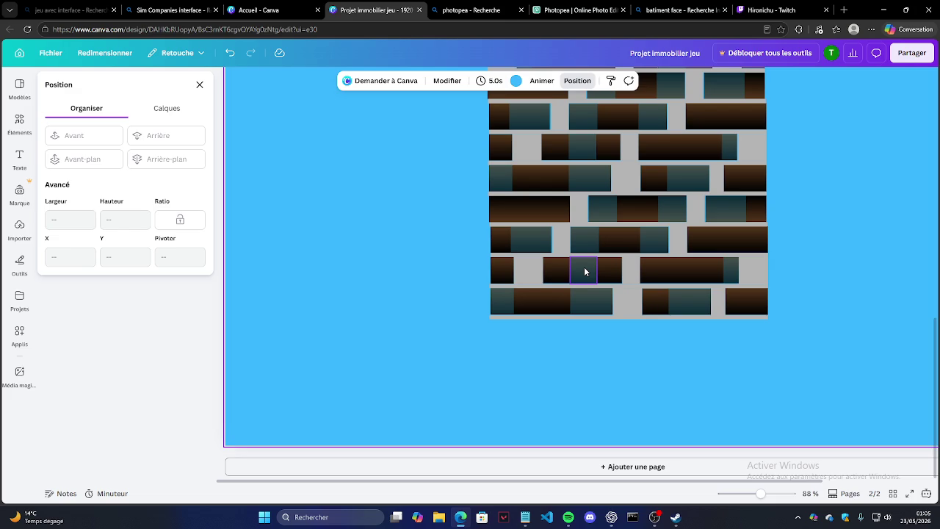
pyautogui.scroll(-3, 465, 153)
pyautogui.scroll(3, 514, 423)
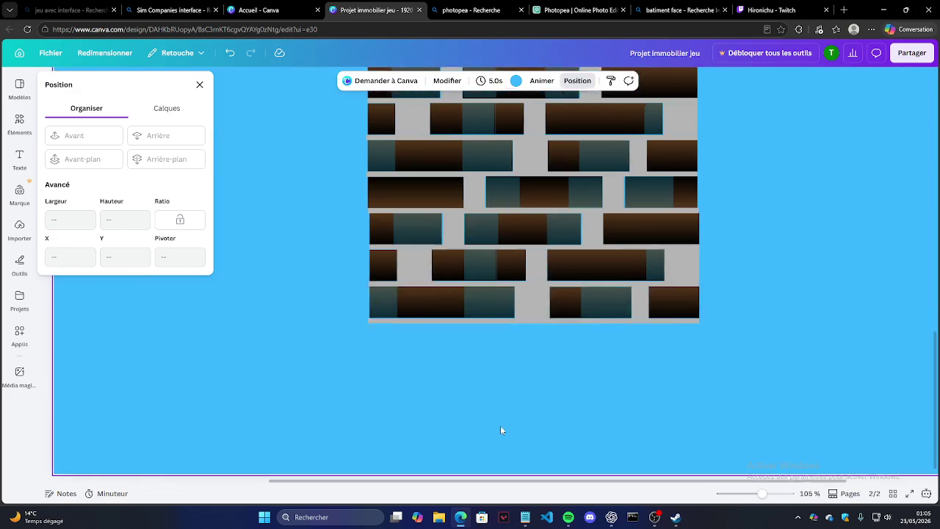
pyautogui.scroll(2, 826, 378)
pyautogui.scroll(2, 825, 378)
pyautogui.scroll(2, 825, 385)
pyautogui.scroll(2, 832, 370)
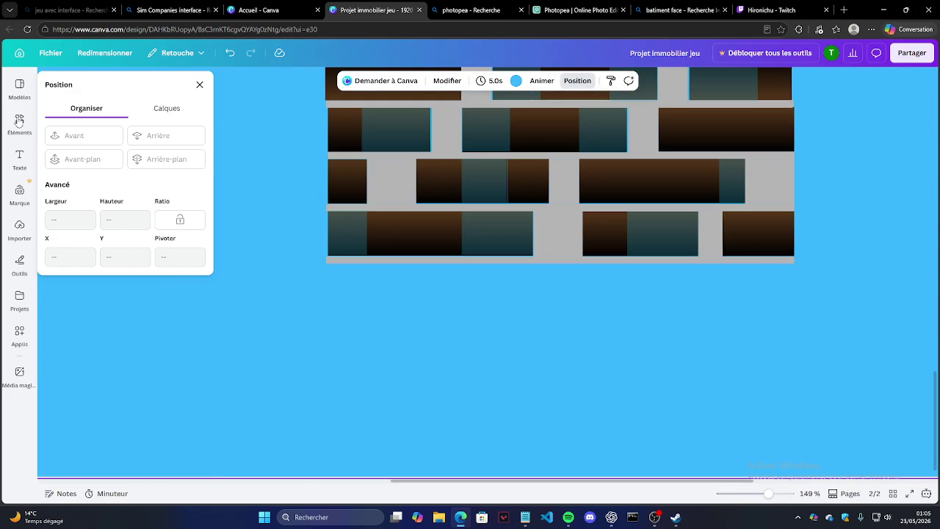
pyautogui.click(20, 88)
# Duplicate a grey facade square, tilt it about 20°, and stretch it into a long thin leg.
pyautogui.click(345, 233)
pyautogui.click(394, 237)
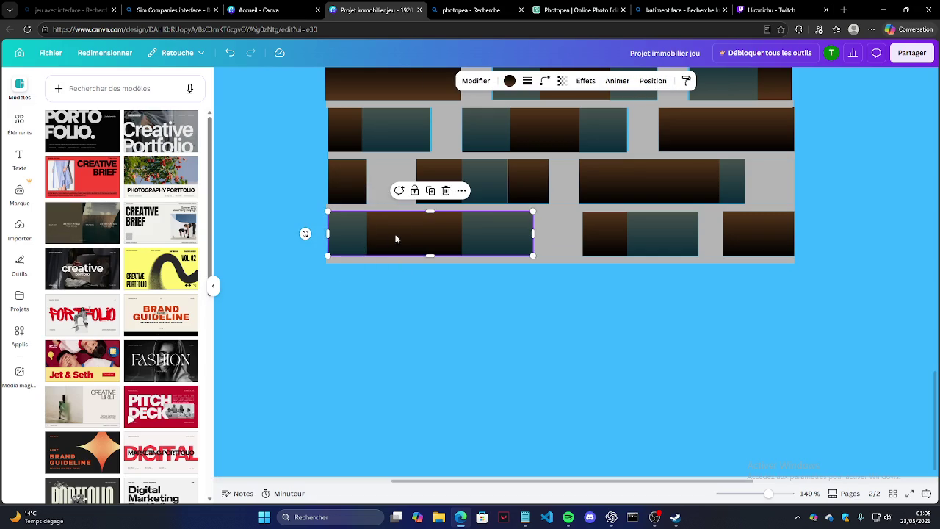
pyautogui.click(401, 177)
pyautogui.click(392, 138)
pyautogui.moveTo(400, 187); pyautogui.dragTo(369, 293)
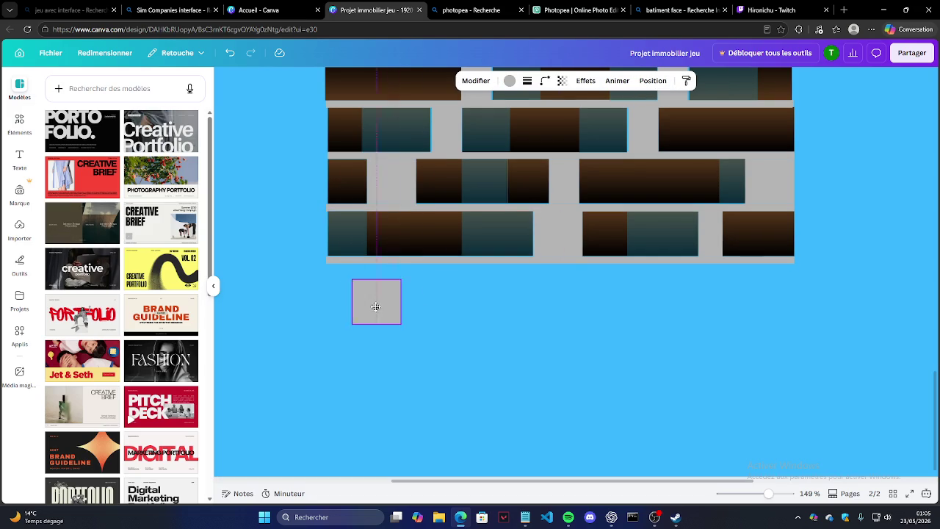
pyautogui.keyDown('ctrl'); pyautogui.scroll(3, 374, 343); pyautogui.keyUp('ctrl')
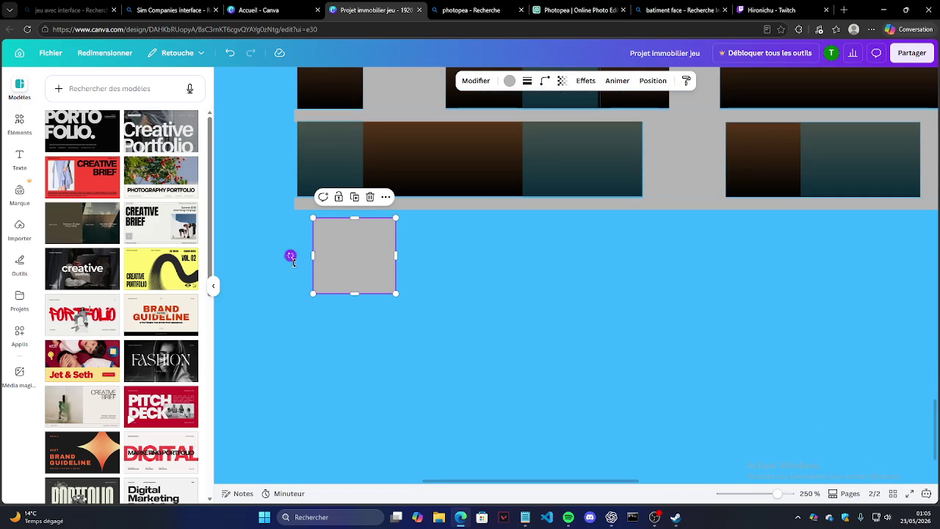
pyautogui.moveTo(291, 255); pyautogui.dragTo(295, 277)
pyautogui.moveTo(392, 240)
pyautogui.mouseDown()
pyautogui.moveTo(343, 260)
pyautogui.moveTo(305, 224)
pyautogui.mouseUp()
pyautogui.moveTo(335, 275); pyautogui.dragTo(390, 398)
# Lengthen the leg's bottom end and tilt it slightly closer to vertical.
pyautogui.keyDown('ctrl'); pyautogui.scroll(-8, 389, 312); pyautogui.keyUp('ctrl')
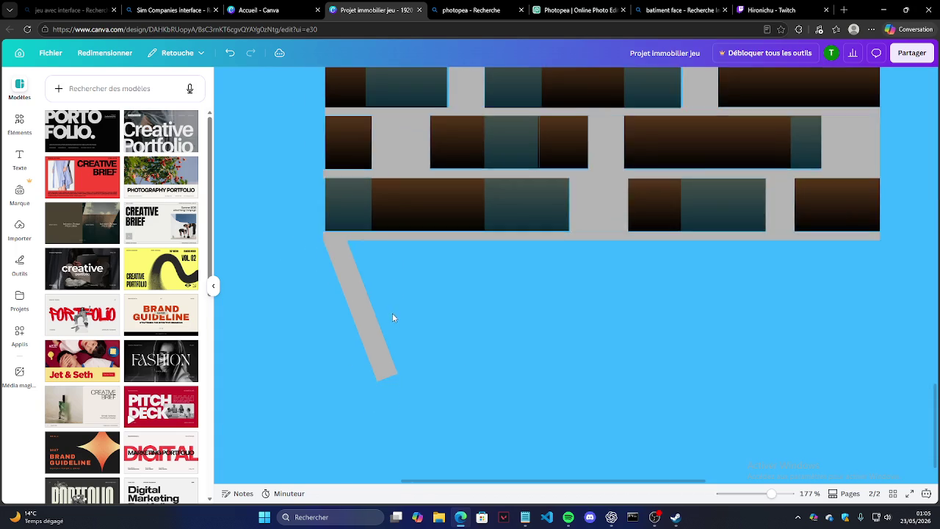
pyautogui.keyDown('ctrl'); pyautogui.scroll(-2, 375, 312); pyautogui.keyUp('ctrl')
pyautogui.keyDown('ctrl'); pyautogui.scroll(3, 372, 316); pyautogui.keyUp('ctrl')
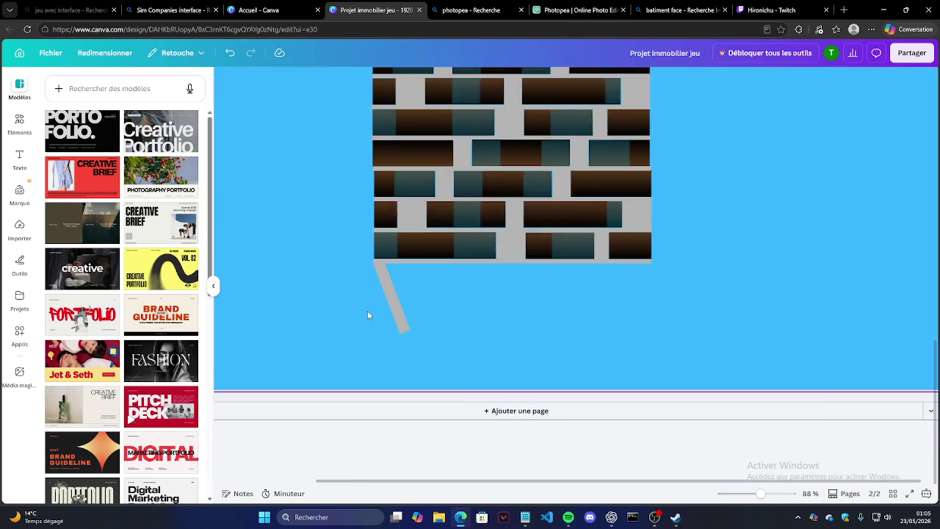
pyautogui.keyDown('ctrl'); pyautogui.scroll(3, 367, 311); pyautogui.keyUp('ctrl')
pyautogui.keyDown('ctrl'); pyautogui.scroll(2, 429, 321); pyautogui.keyUp('ctrl')
pyautogui.click(434, 352)
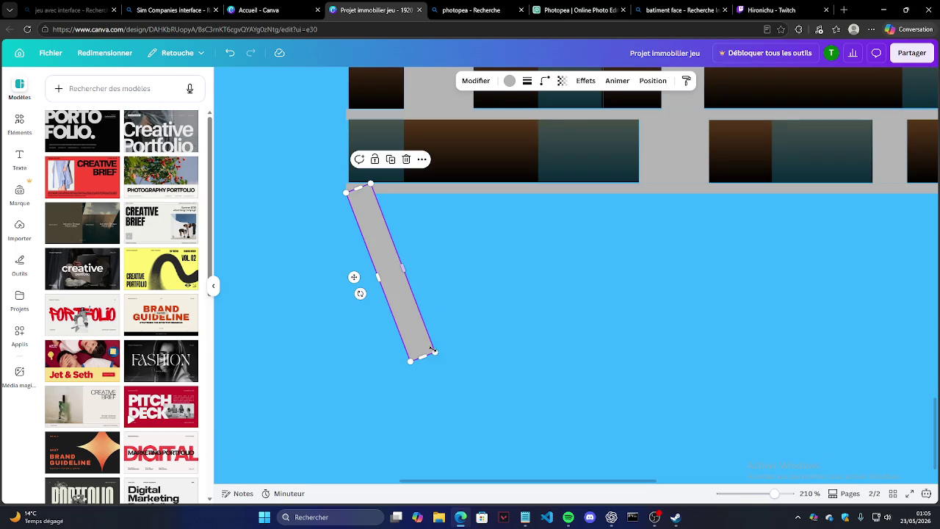
pyautogui.moveTo(421, 357); pyautogui.dragTo(425, 367)
pyautogui.moveTo(361, 299); pyautogui.dragTo(361, 296)
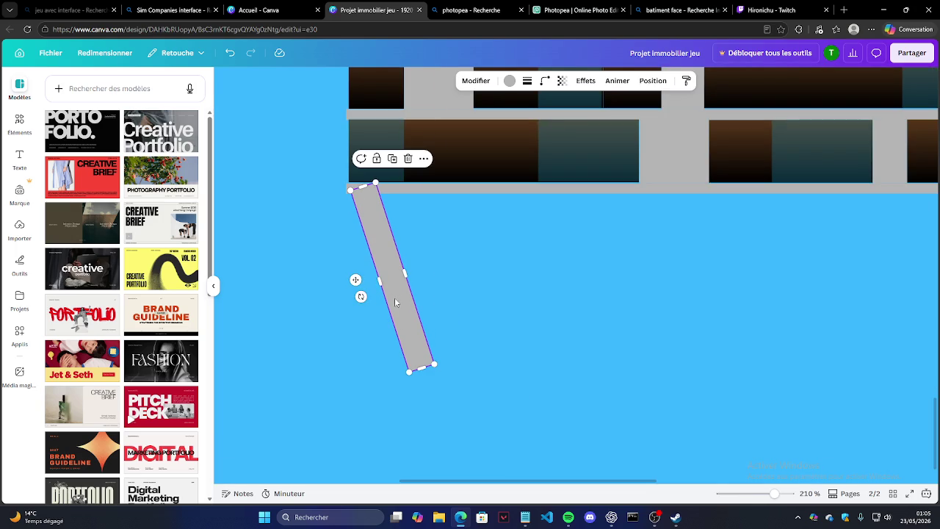
pyautogui.click(323, 254)
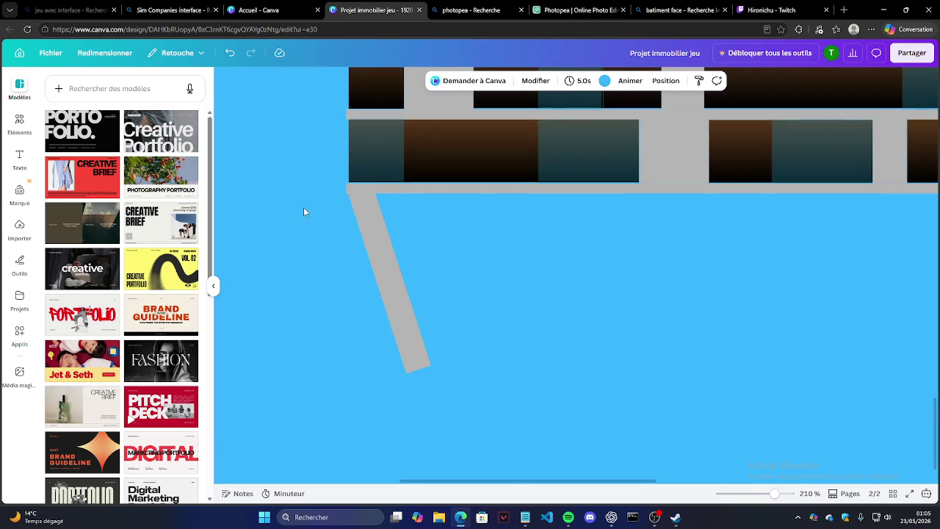
# Inspect where the new leg meets the building's bottom-left corner.
pyautogui.scroll(5, 303, 216)
pyautogui.click(403, 236)
pyautogui.click(323, 199)
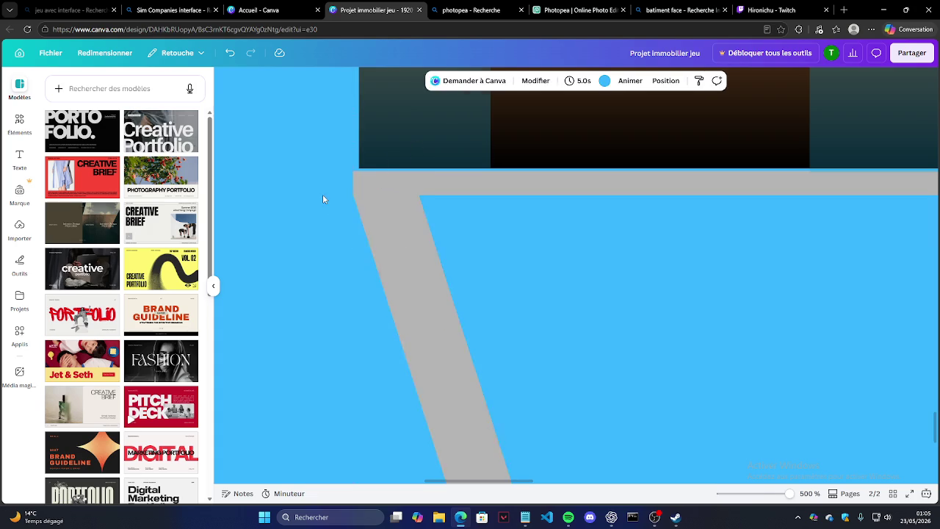
pyautogui.scroll(-5, 323, 213)
pyautogui.scroll(-3, 322, 222)
pyautogui.scroll(-2, 507, 400)
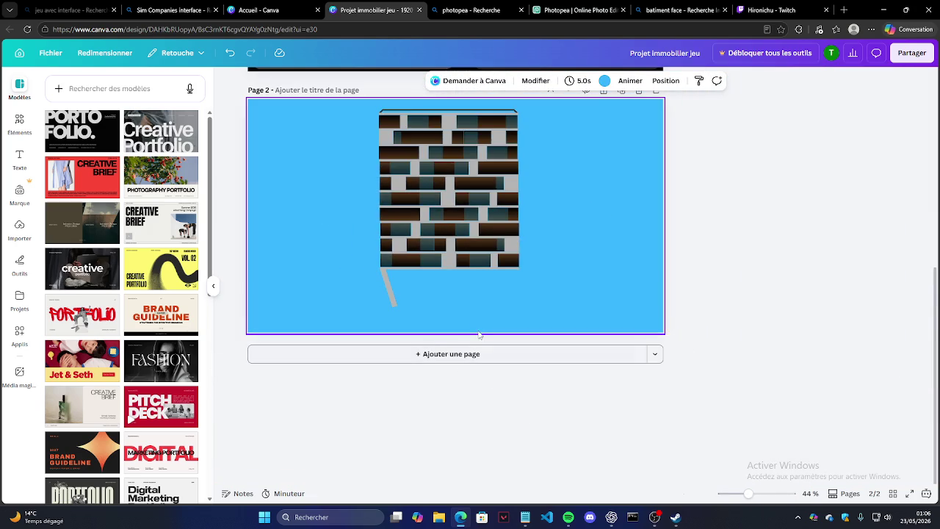
pyautogui.scroll(2, 473, 328)
pyautogui.scroll(1, 326, 237)
pyautogui.scroll(3, 363, 271)
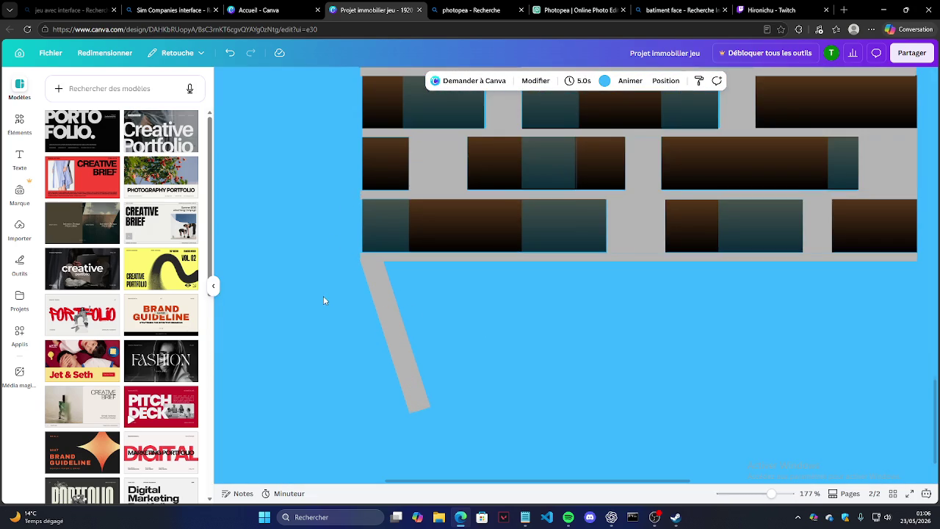
pyautogui.scroll(-2, 323, 300)
pyautogui.scroll(3, 313, 327)
# Duplicate the left leg, move the copy to the right corner, and rotate it to about 166°.
pyautogui.click(283, 316)
pyautogui.scroll(-2, 282, 313)
pyautogui.click(279, 305)
pyautogui.click(270, 202)
pyautogui.moveTo(275, 308); pyautogui.dragTo(723, 327)
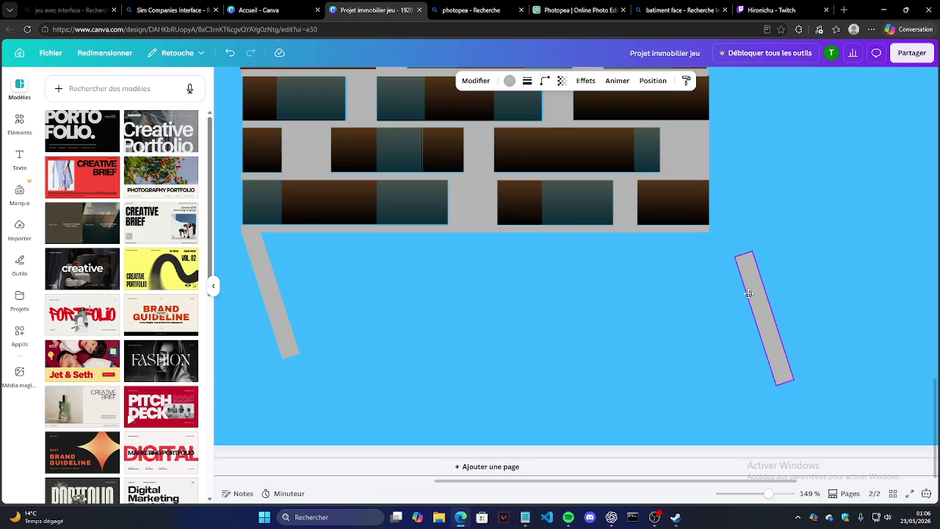
pyautogui.click(284, 318)
pyautogui.click(747, 323)
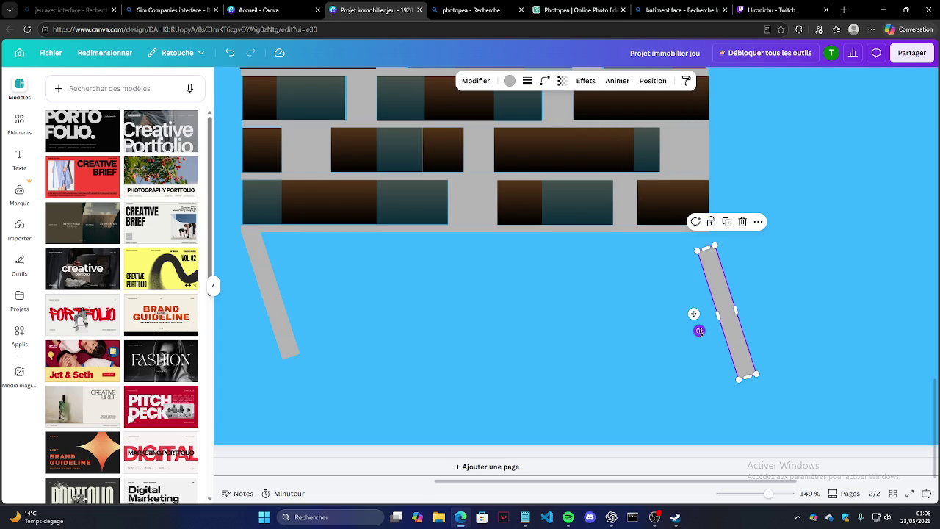
pyautogui.moveTo(699, 330)
pyautogui.mouseDown()
pyautogui.moveTo(700, 311)
pyautogui.moveTo(676, 314)
pyautogui.mouseUp()
# Nudge both the right and left legs down so they sit flush with the building.
pyautogui.scroll(3, 737, 238)
pyautogui.scroll(3, 718, 201)
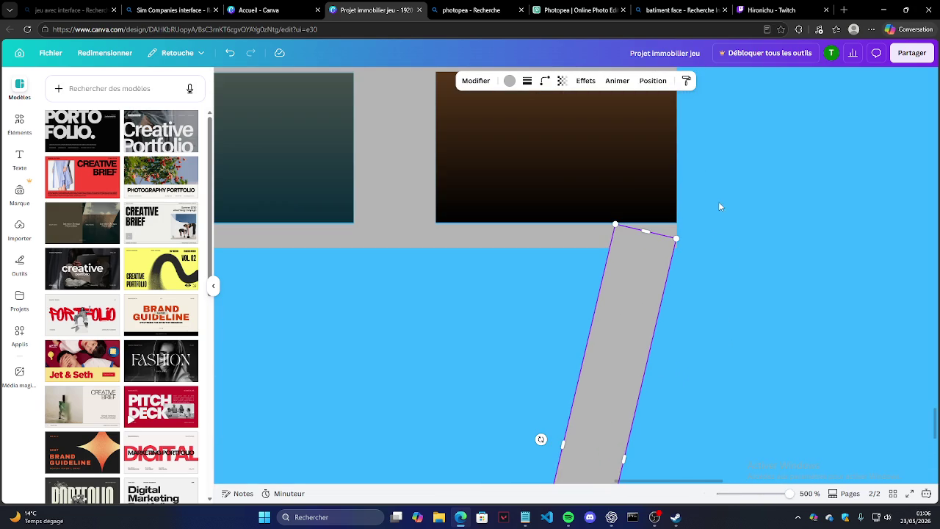
pyautogui.moveTo(645, 279); pyautogui.dragTo(644, 281)
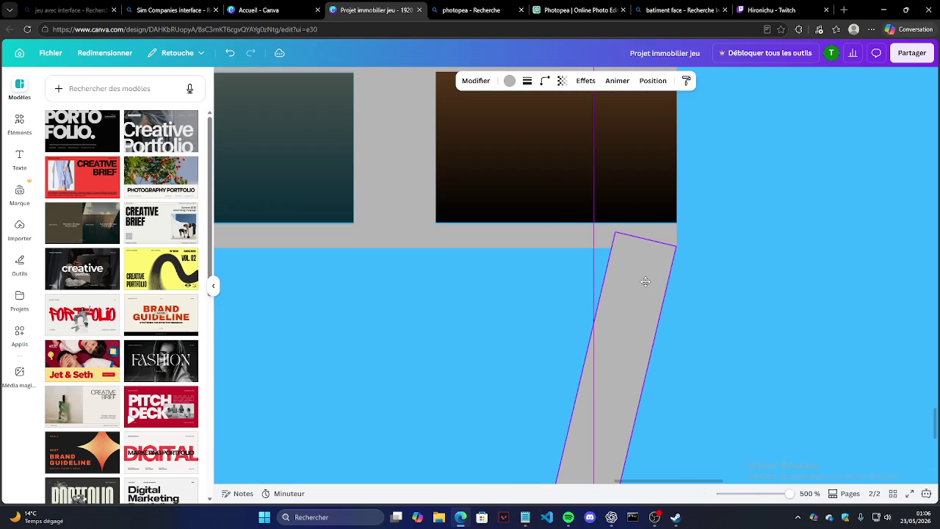
pyautogui.click(787, 275)
pyautogui.scroll(-3, 859, 259)
pyautogui.scroll(-2, 626, 289)
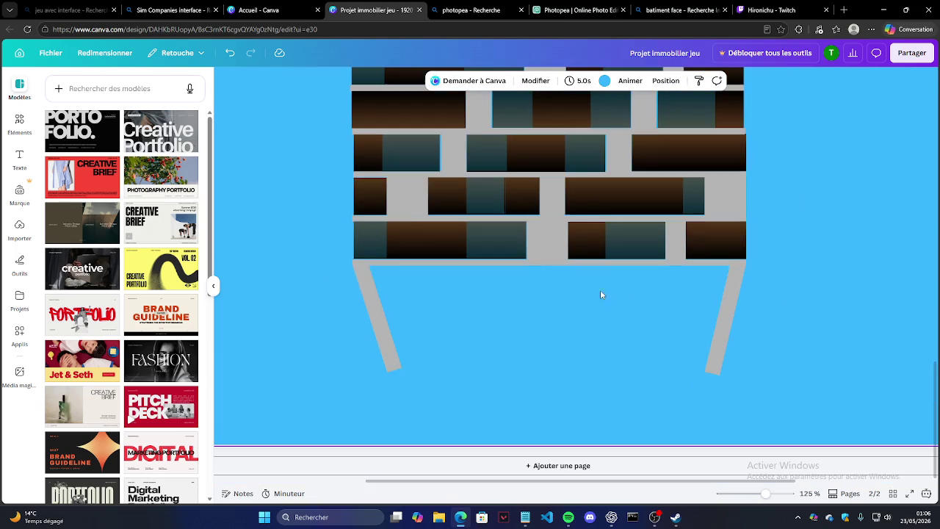
pyautogui.scroll(3, 315, 266)
pyautogui.scroll(3, 432, 286)
pyautogui.moveTo(470, 290); pyautogui.dragTo(465, 294)
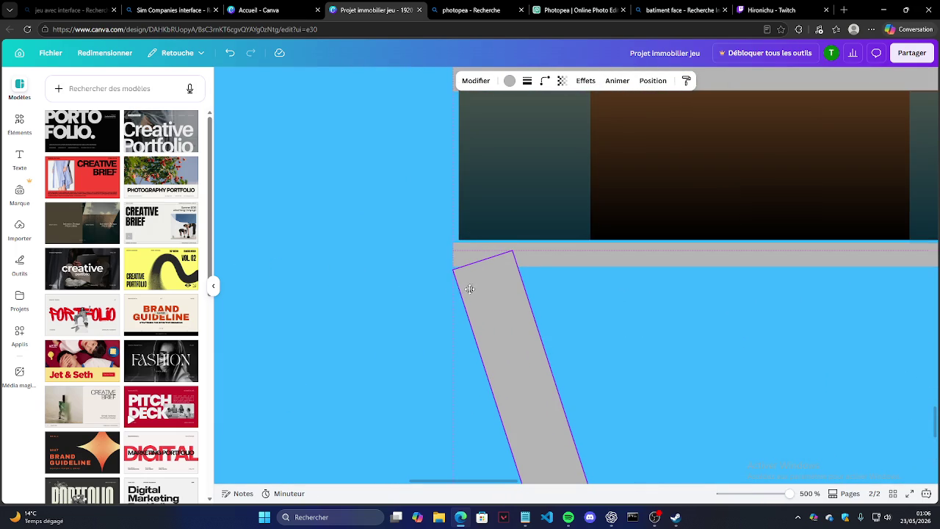
pyautogui.scroll(-3, 465, 293)
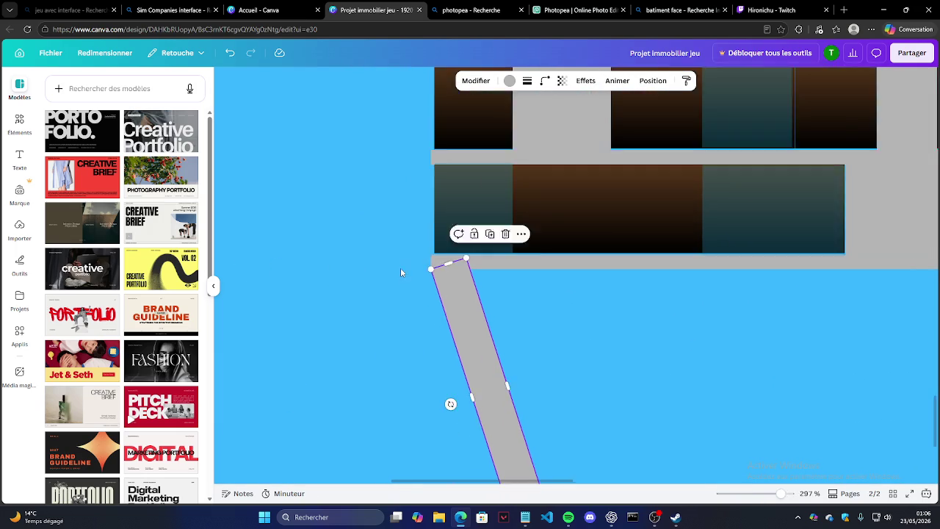
pyautogui.scroll(-3, 400, 268)
pyautogui.scroll(-1, 349, 272)
pyautogui.click(479, 314)
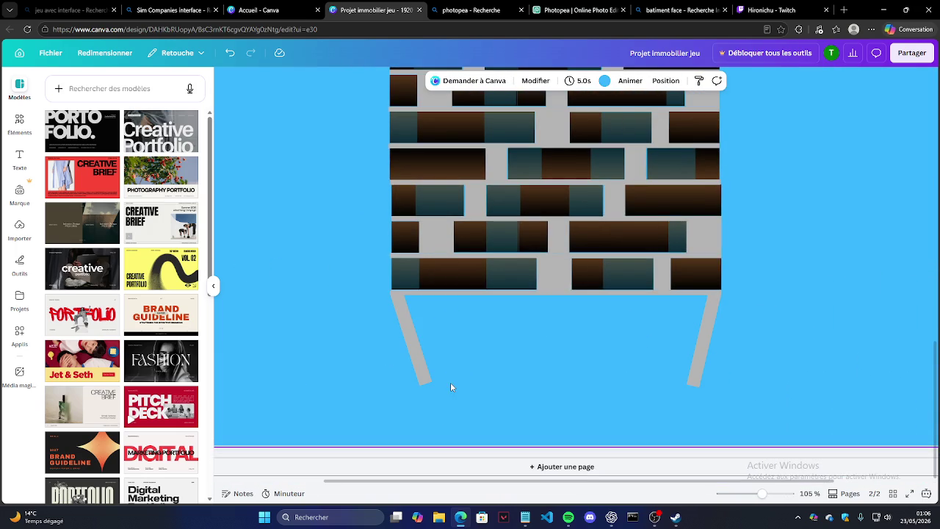
# Duplicate the left leg with Ctrl+D, stand the copy upright, and shrink it into a small block.
pyautogui.scroll(5, 426, 399)
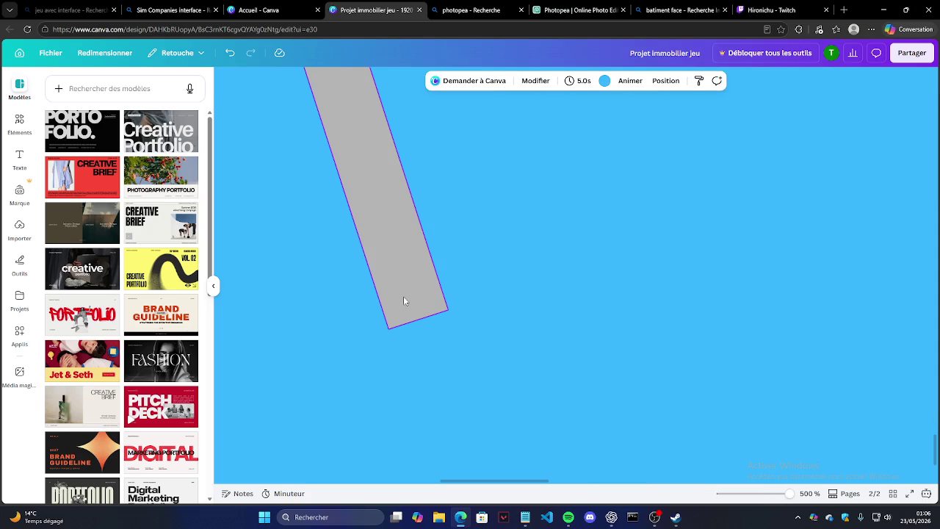
pyautogui.click(368, 247)
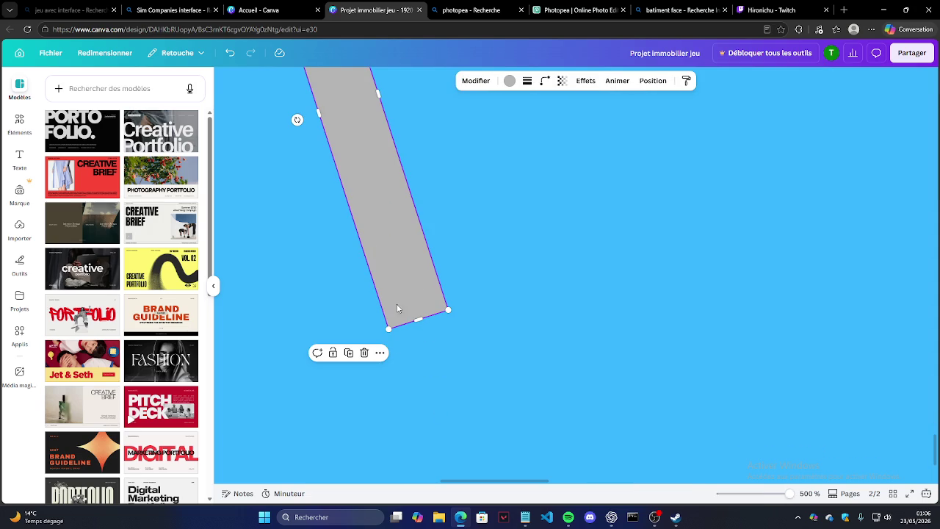
pyautogui.hotkey('ctrl', 'd')
pyautogui.moveTo(381, 249); pyautogui.dragTo(558, 192)
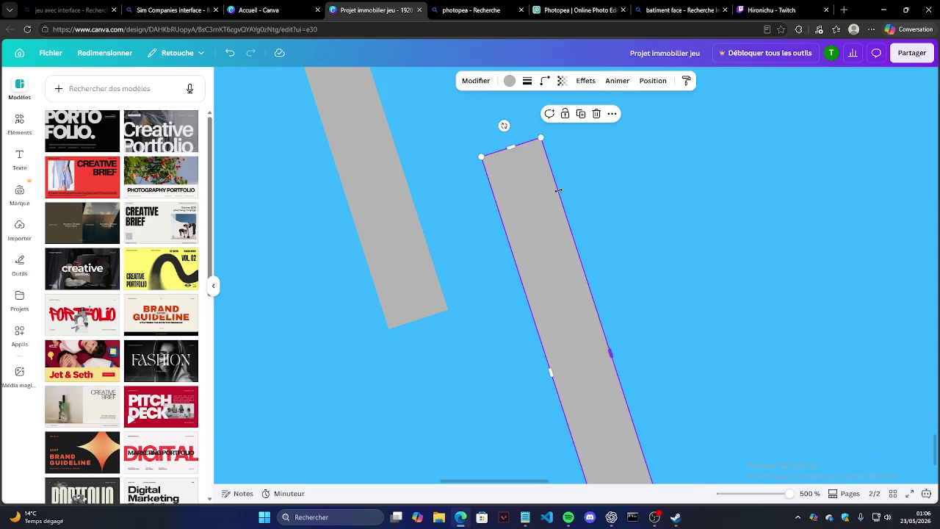
pyautogui.moveTo(504, 125)
pyautogui.mouseDown()
pyautogui.moveTo(608, 159)
pyautogui.moveTo(578, 357)
pyautogui.moveTo(448, 210)
pyautogui.moveTo(415, 132)
pyautogui.mouseUp()
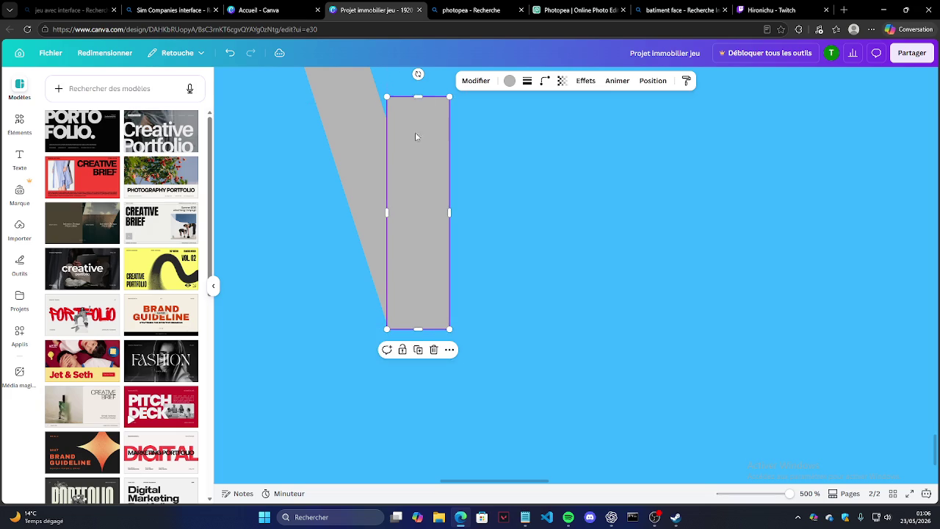
pyautogui.moveTo(424, 97)
pyautogui.mouseDown()
pyautogui.moveTo(409, 302)
pyautogui.moveTo(450, 314)
pyautogui.moveTo(470, 350)
pyautogui.mouseUp()
pyautogui.hotkey('ctrl', 'z')
pyautogui.hotkey('ctrl', 'z')
pyautogui.click(440, 355)
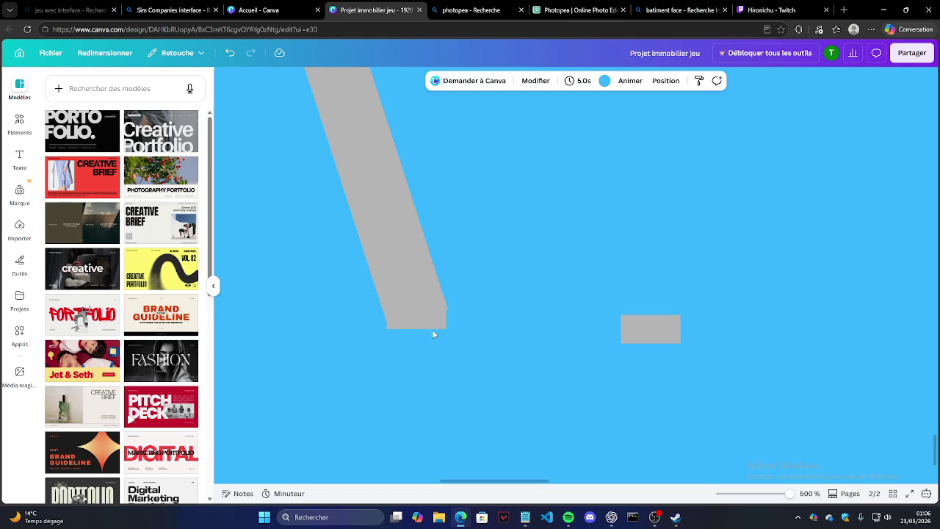
# Trim the small block to about 23×8 to square off the left leg's foot.
pyautogui.click(431, 324)
pyautogui.moveTo(446, 301)
pyautogui.mouseDown()
pyautogui.moveTo(448, 315)
pyautogui.moveTo(423, 307)
pyautogui.mouseUp()
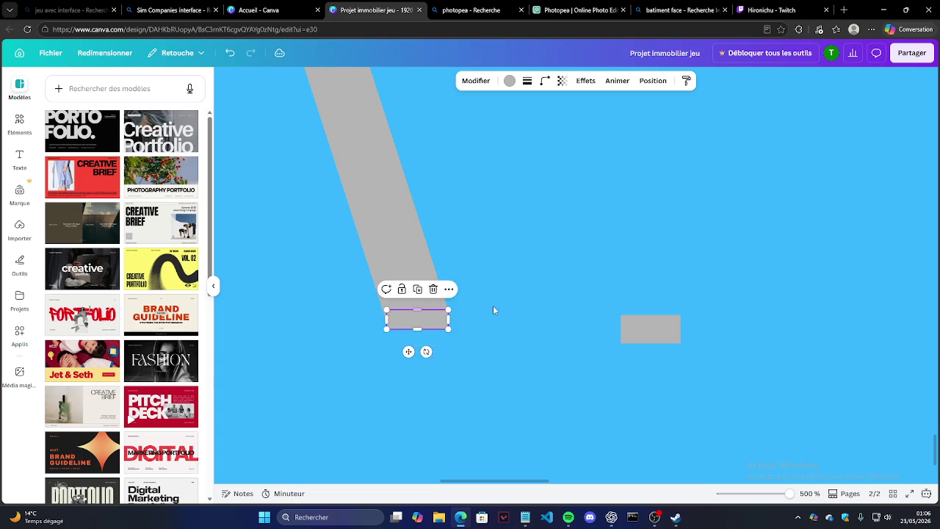
pyautogui.click(477, 348)
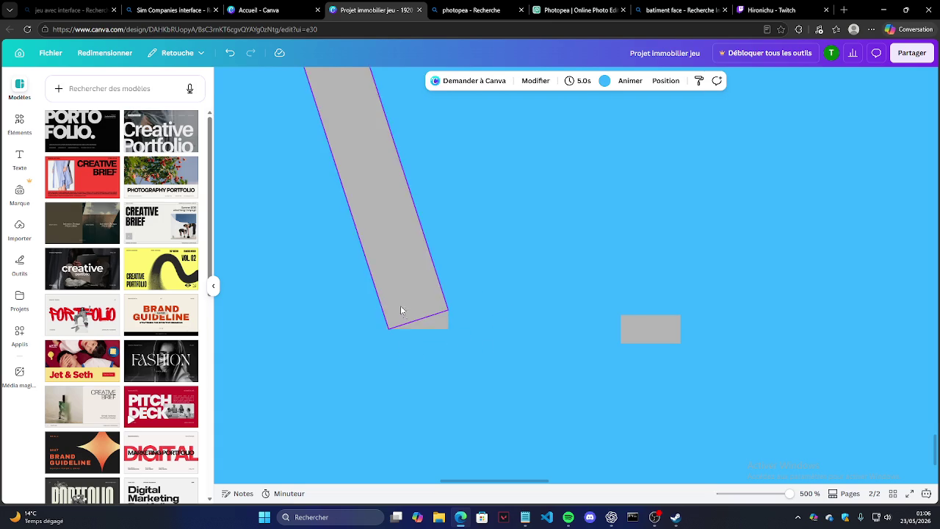
pyautogui.click(400, 326)
pyautogui.moveTo(386, 319); pyautogui.dragTo(388, 319)
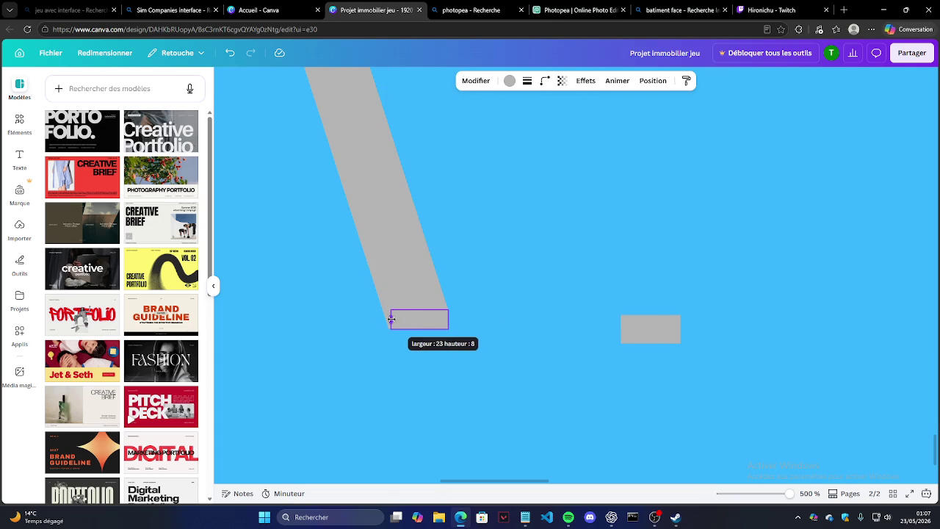
pyautogui.click(448, 340)
pyautogui.click(633, 331)
# Move the small grey block under the right leg's base and nudge it into place.
pyautogui.moveTo(661, 329)
pyautogui.mouseDown()
pyautogui.moveTo(428, 318)
pyautogui.moveTo(468, 356)
pyautogui.moveTo(913, 333)
pyautogui.mouseUp()
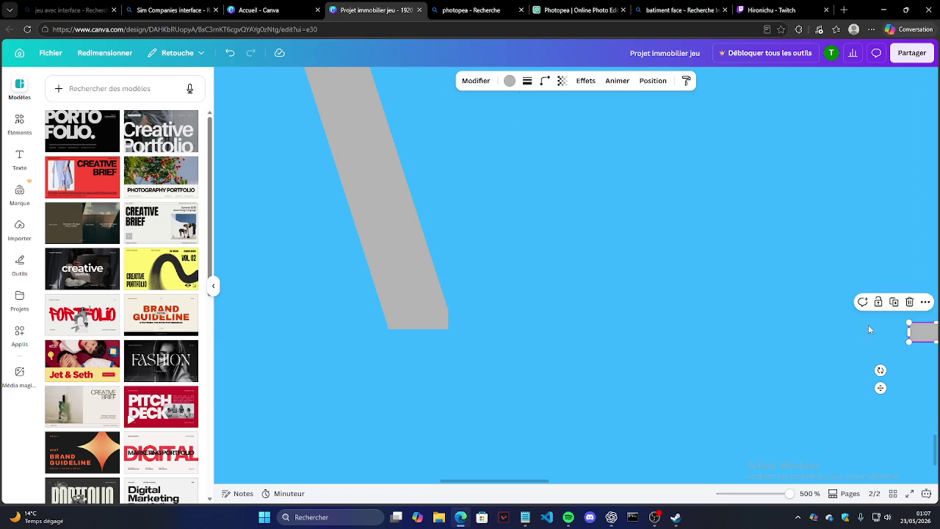
pyautogui.keyDown('ctrl'); pyautogui.scroll(-5, 323, 265); pyautogui.keyUp('ctrl')
pyautogui.scroll(-2, 544, 321)
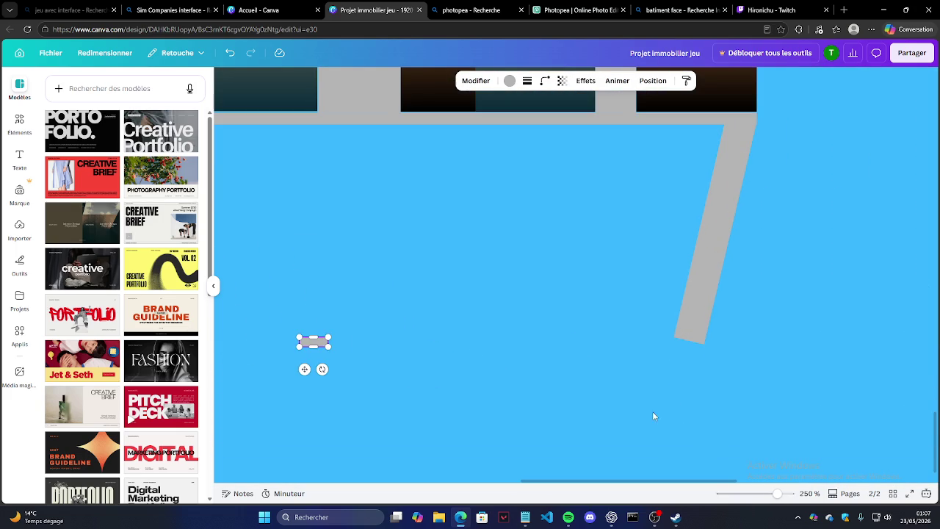
pyautogui.moveTo(306, 368); pyautogui.dragTo(680, 369)
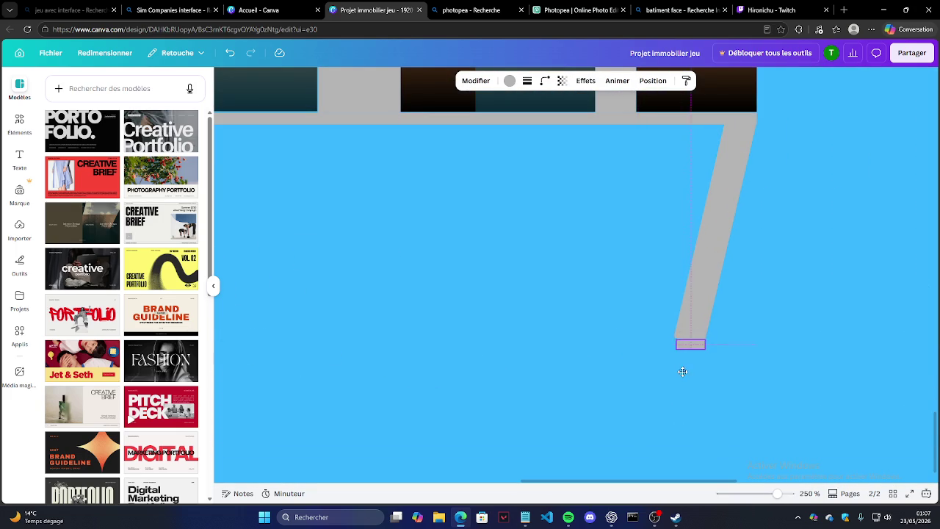
pyautogui.click(745, 357)
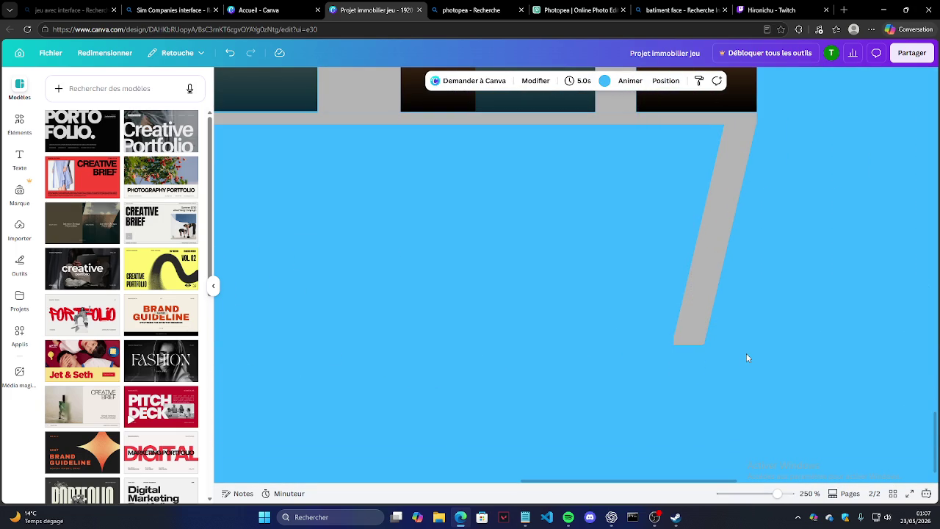
pyautogui.keyDown('ctrl'); pyautogui.scroll(3, 748, 354); pyautogui.keyUp('ctrl')
pyautogui.click(615, 332)
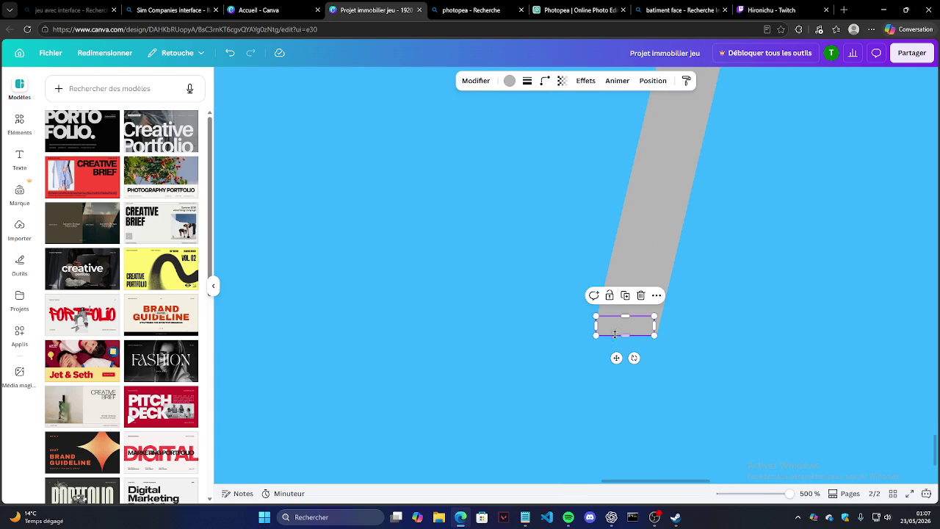
pyautogui.moveTo(616, 357); pyautogui.dragTo(620, 354)
pyautogui.click(688, 367)
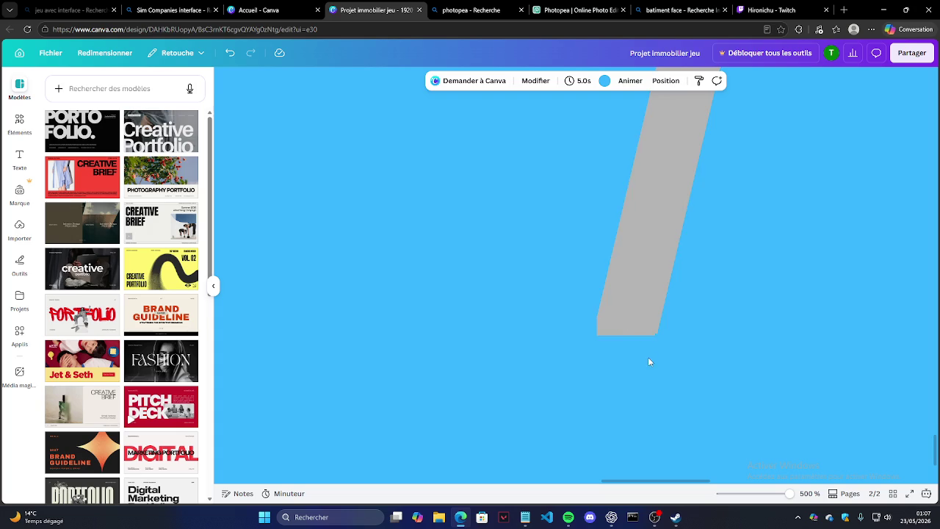
# Adjust the right leg's bottom end and the block's left side so they meet flush.
pyautogui.click(628, 325)
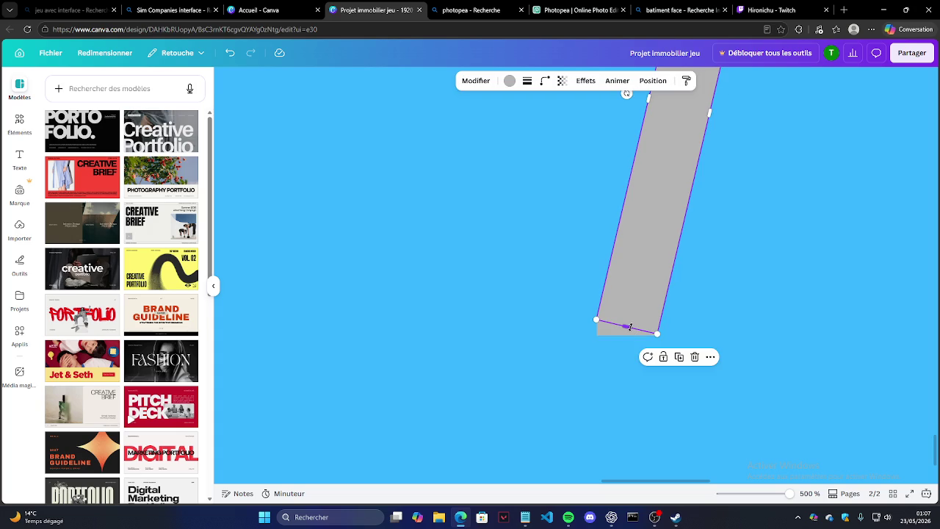
pyautogui.moveTo(629, 327); pyautogui.dragTo(630, 328)
pyautogui.click(761, 307)
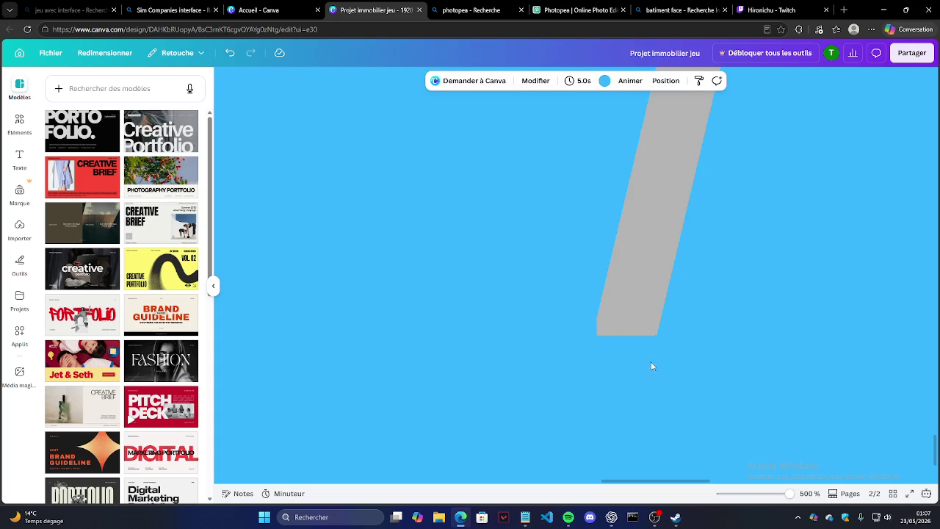
pyautogui.click(616, 332)
pyautogui.moveTo(596, 323); pyautogui.dragTo(596, 324)
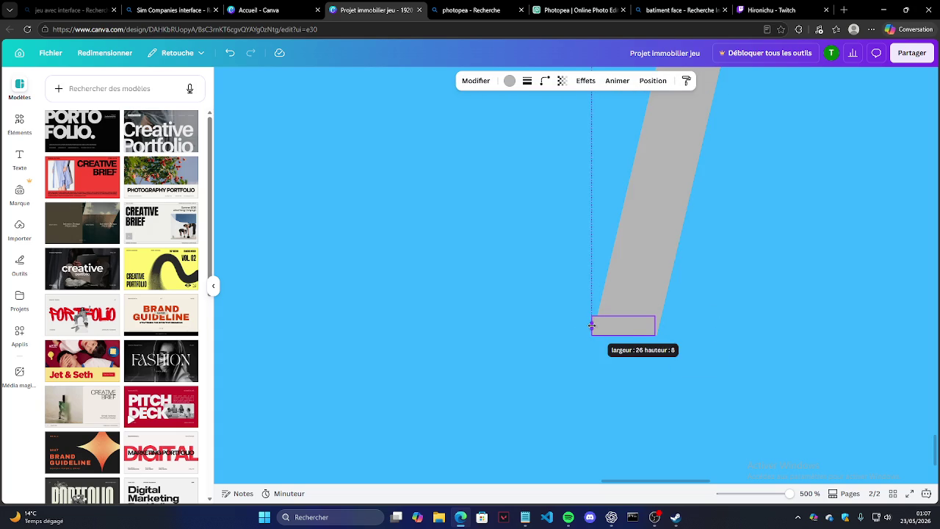
pyautogui.click(749, 307)
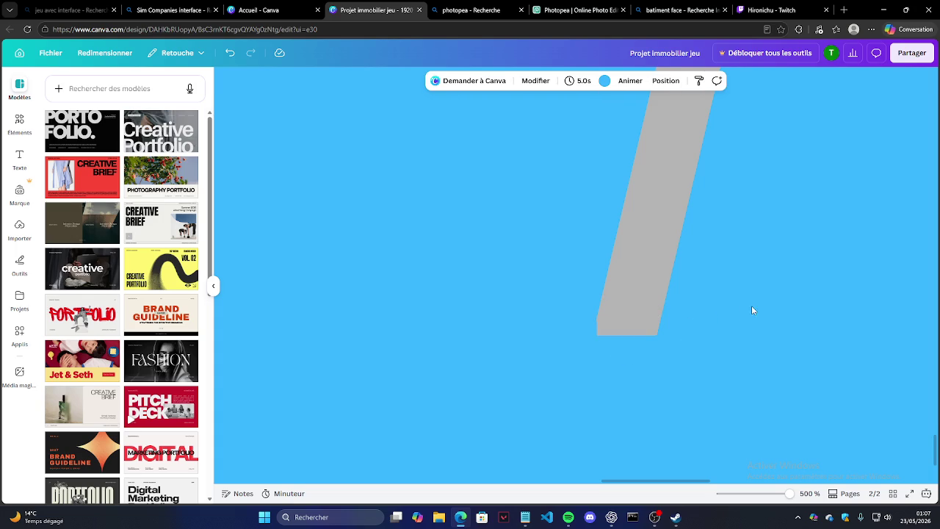
pyautogui.scroll(-3, 767, 302)
pyautogui.scroll(-3, 768, 302)
pyautogui.scroll(-3, 765, 302)
pyautogui.scroll(-2, 701, 242)
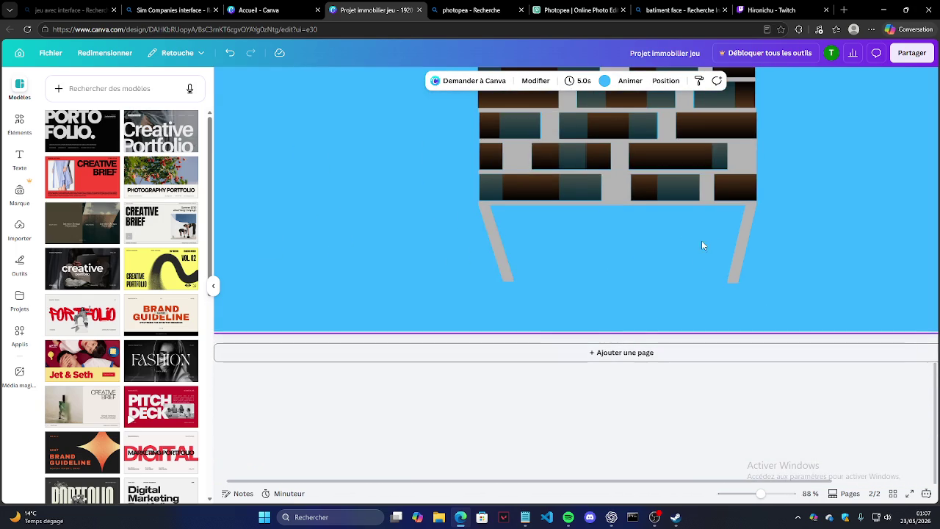
pyautogui.scroll(-3, 701, 242)
pyautogui.scroll(-3, 661, 279)
pyautogui.scroll(2, 639, 294)
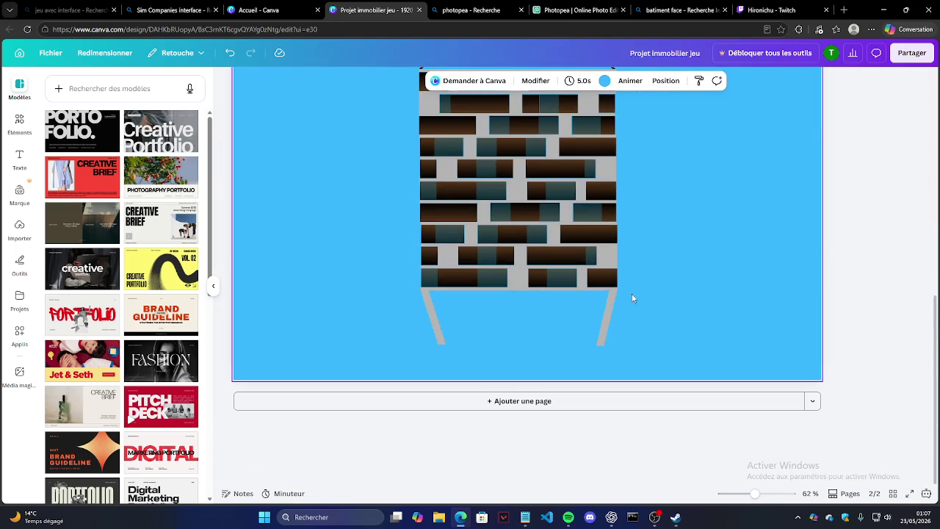
pyautogui.scroll(2, 643, 291)
pyautogui.scroll(2, 457, 359)
pyautogui.scroll(2, 464, 344)
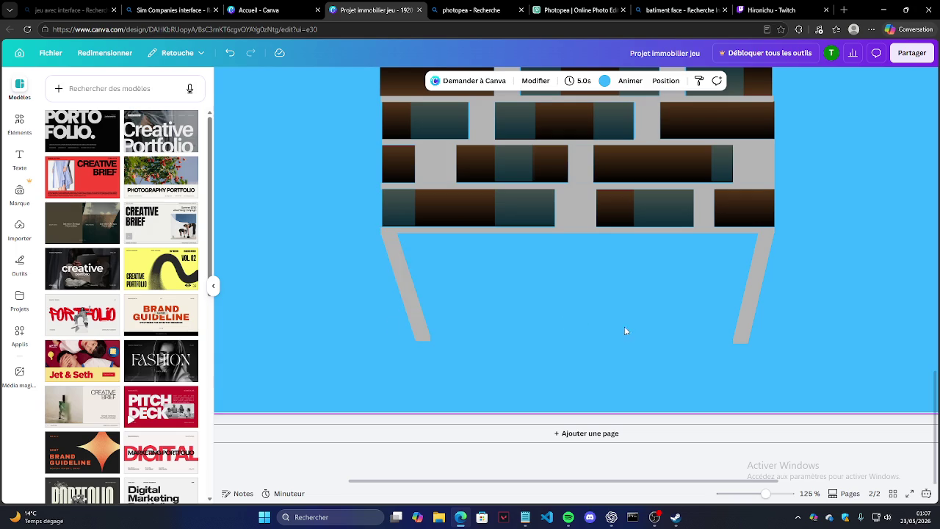
pyautogui.click(428, 331)
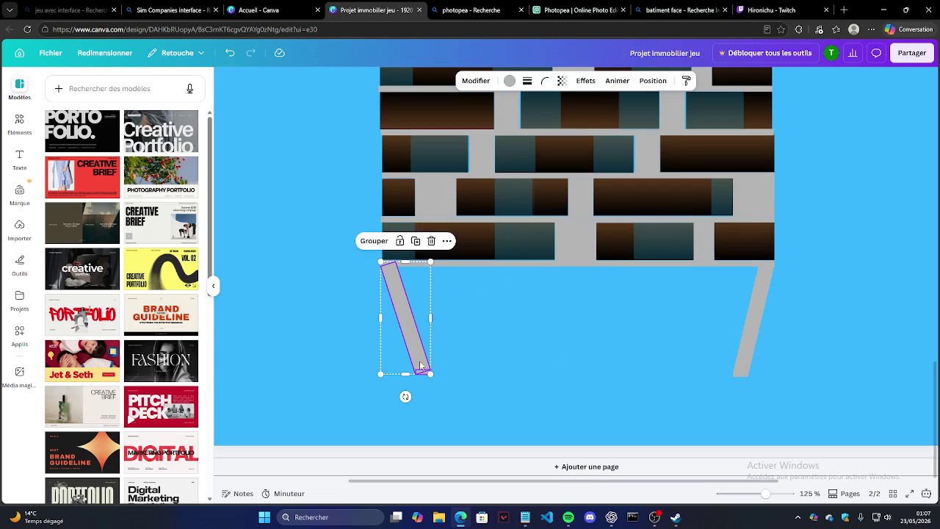
pyautogui.click(415, 241)
pyautogui.moveTo(624, 315); pyautogui.dragTo(712, 316)
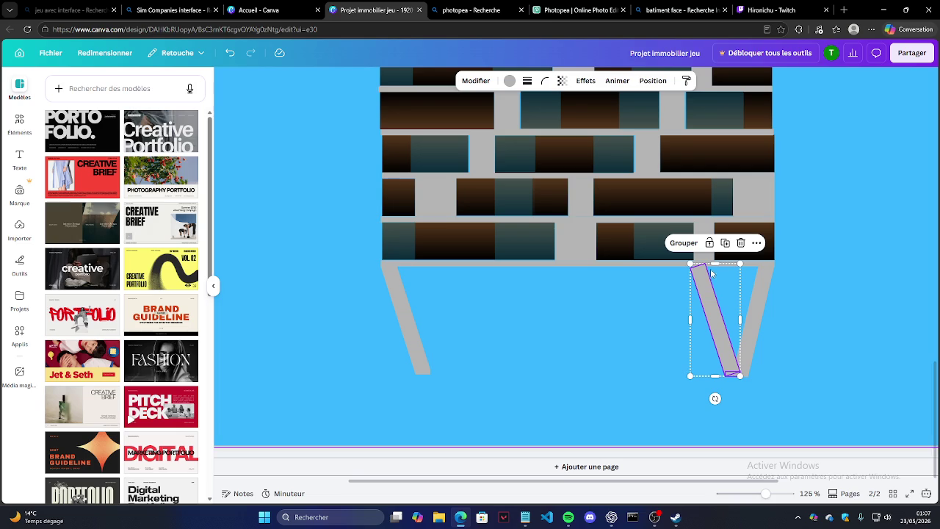
# Stretch the right leg copy's top up to the building's base.
pyautogui.click(762, 365)
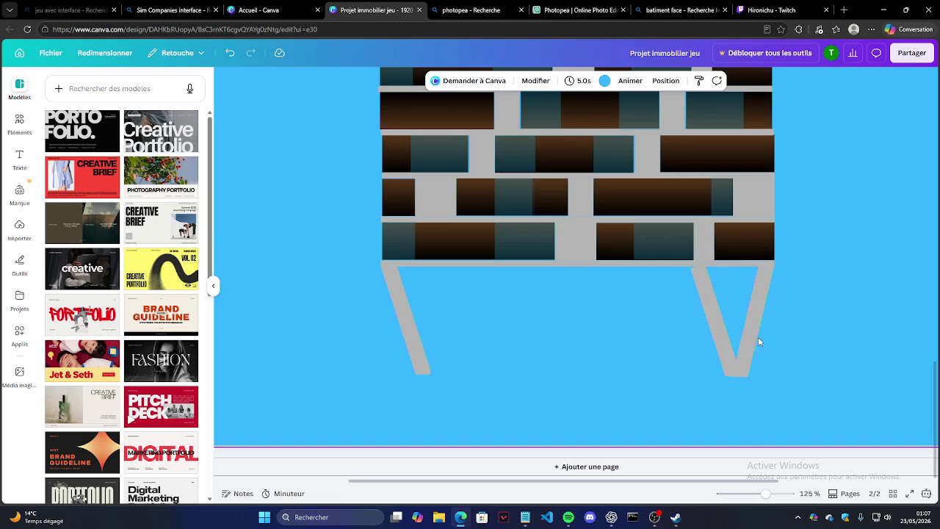
pyautogui.scroll(3, 762, 345)
pyautogui.click(730, 293)
pyautogui.moveTo(672, 241); pyautogui.dragTo(671, 245)
pyautogui.click(780, 403)
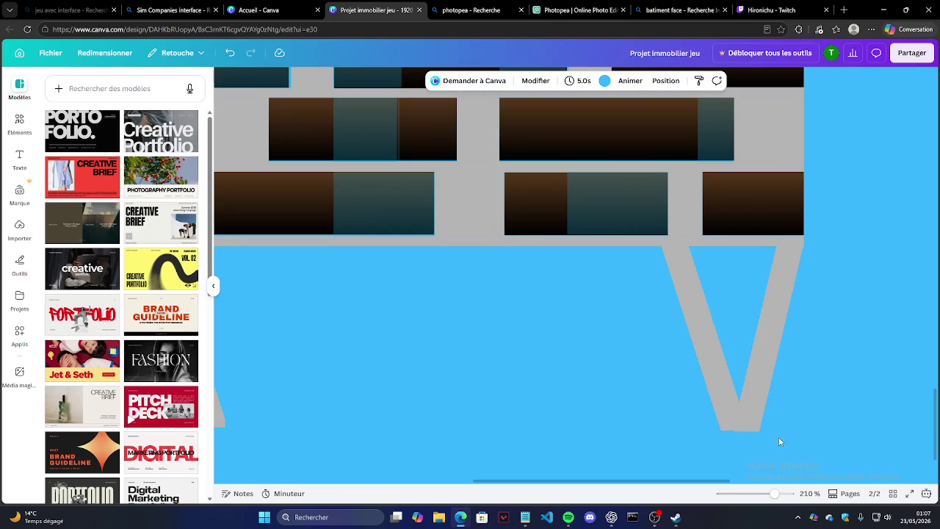
# Move a strut to the left leg's foot and pull its top to the base, forming a V.
pyautogui.moveTo(770, 392); pyautogui.dragTo(763, 366)
pyautogui.moveTo(764, 278)
pyautogui.mouseDown()
pyautogui.moveTo(711, 321)
pyautogui.moveTo(325, 290)
pyautogui.mouseUp()
pyautogui.scroll(-3, 773, 316)
pyautogui.scroll(3, 406, 307)
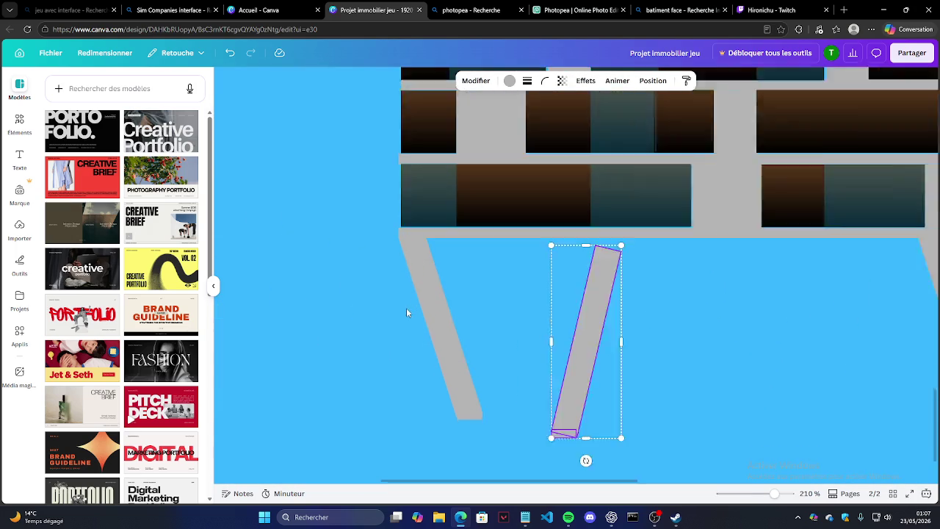
pyautogui.scroll(2, 406, 312)
pyautogui.moveTo(632, 358); pyautogui.dragTo(506, 338)
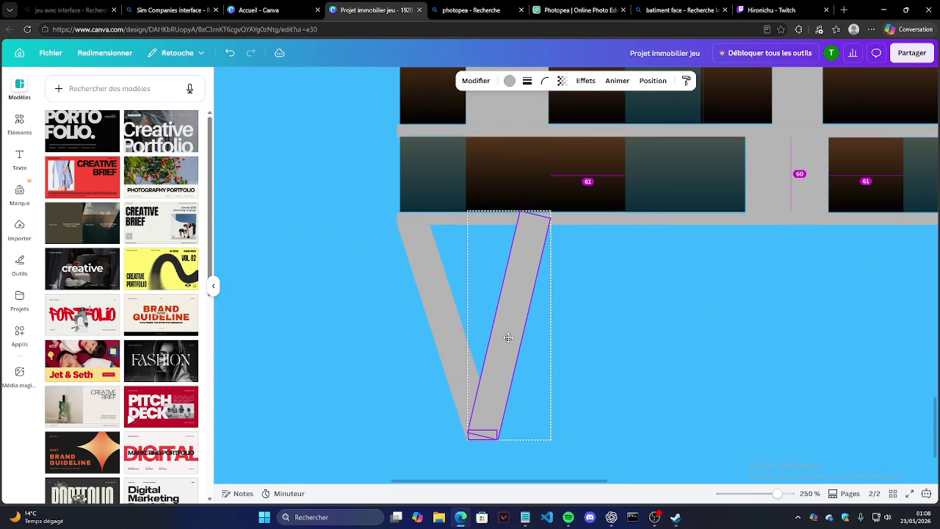
pyautogui.click(538, 237)
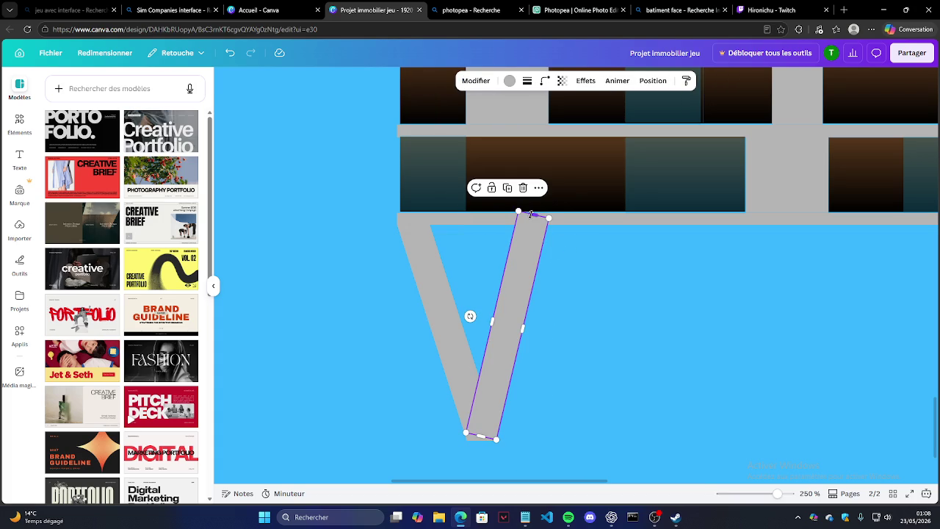
pyautogui.moveTo(530, 214); pyautogui.dragTo(532, 217)
pyautogui.click(616, 265)
pyautogui.scroll(-5, 365, 255)
pyautogui.scroll(-5, 365, 256)
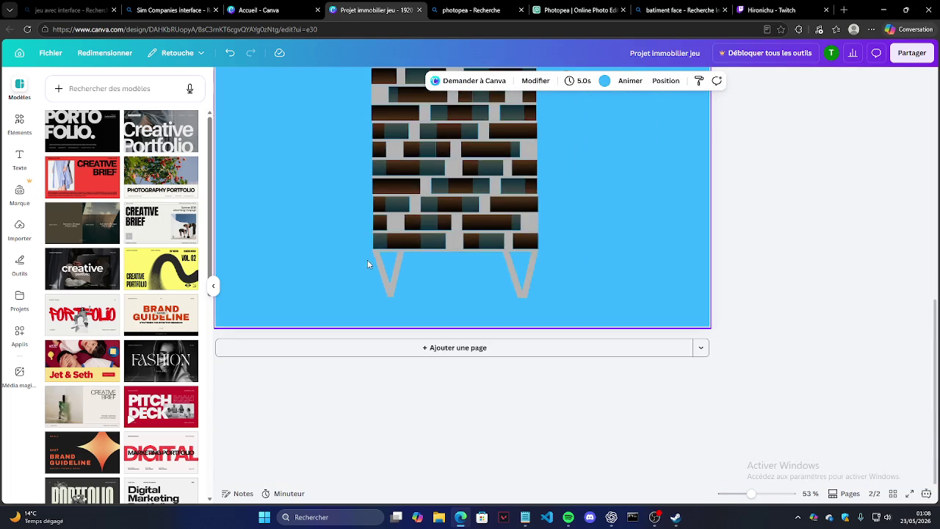
# Scale the selected building and legs down to about 273 × 388 at the page's lower right.
pyautogui.scroll(-5, 569, 315)
pyautogui.moveTo(443, 160); pyautogui.dragTo(569, 323)
pyautogui.moveTo(523, 285); pyautogui.dragTo(599, 397)
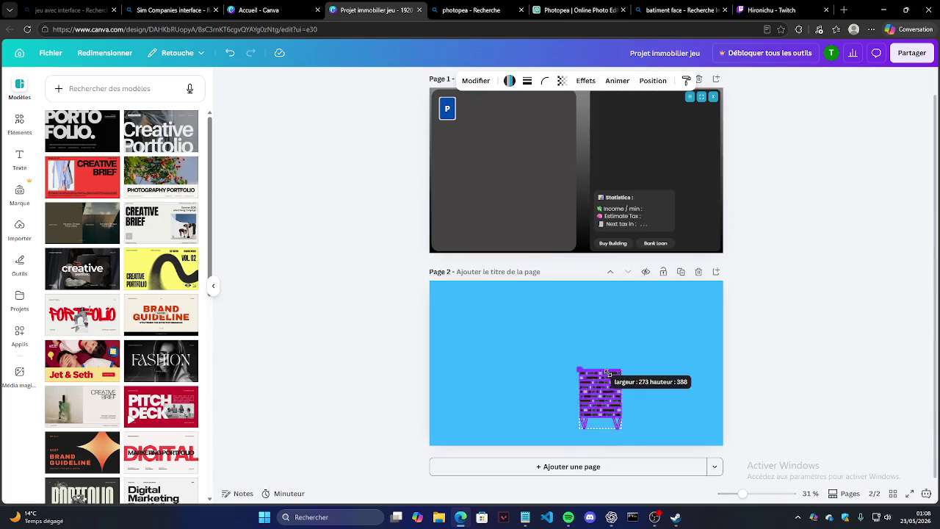
pyautogui.click(663, 398)
pyautogui.scroll(5, 658, 448)
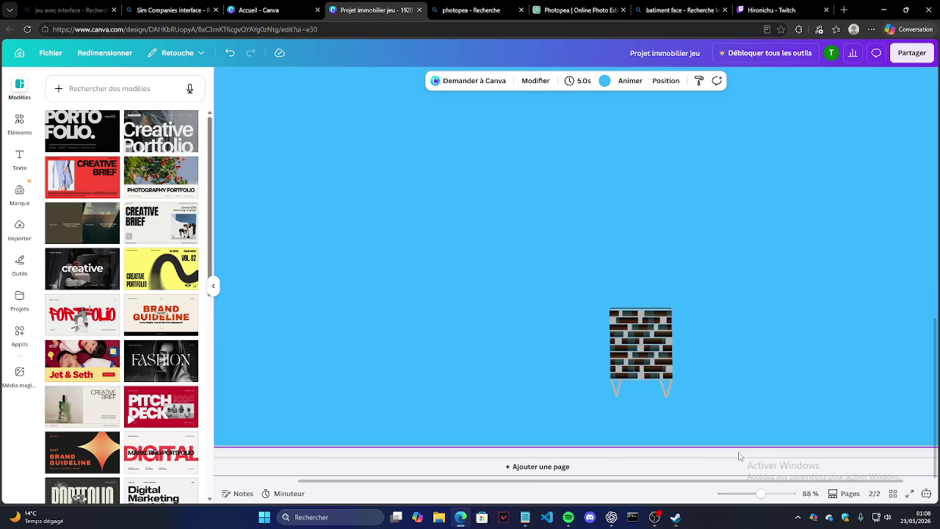
pyautogui.scroll(3, 804, 440)
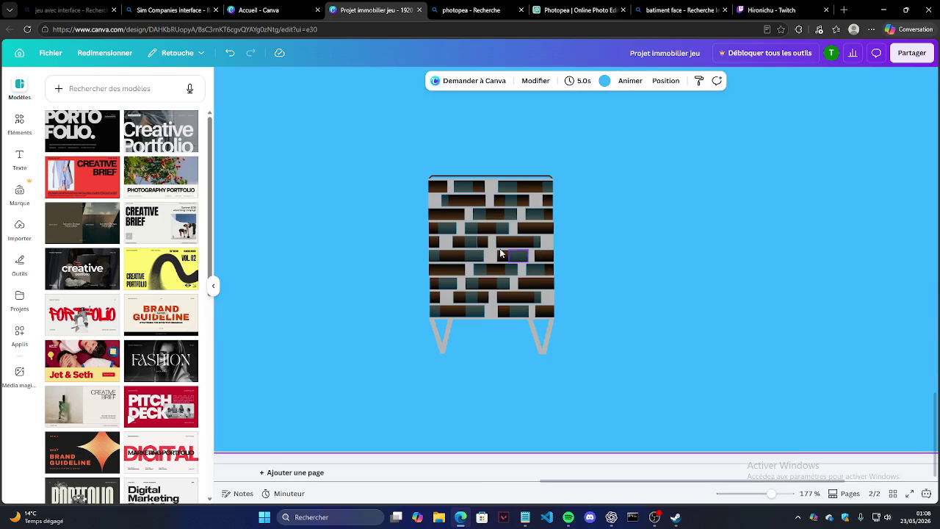
pyautogui.press('super+shift+s')
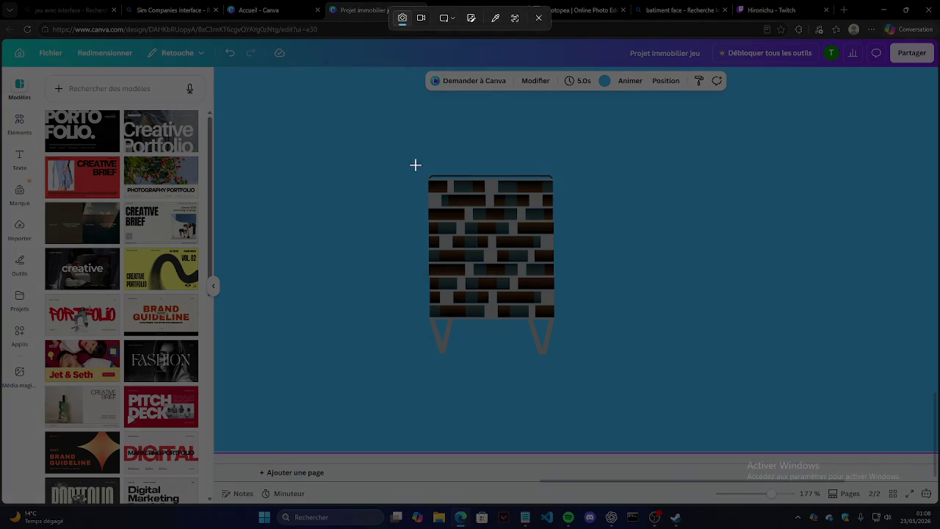
# Snip the building area, then close the old Photopea, image-search and Twitch tabs.
pyautogui.moveTo(416, 164); pyautogui.dragTo(569, 383)
pyautogui.click(576, 10)
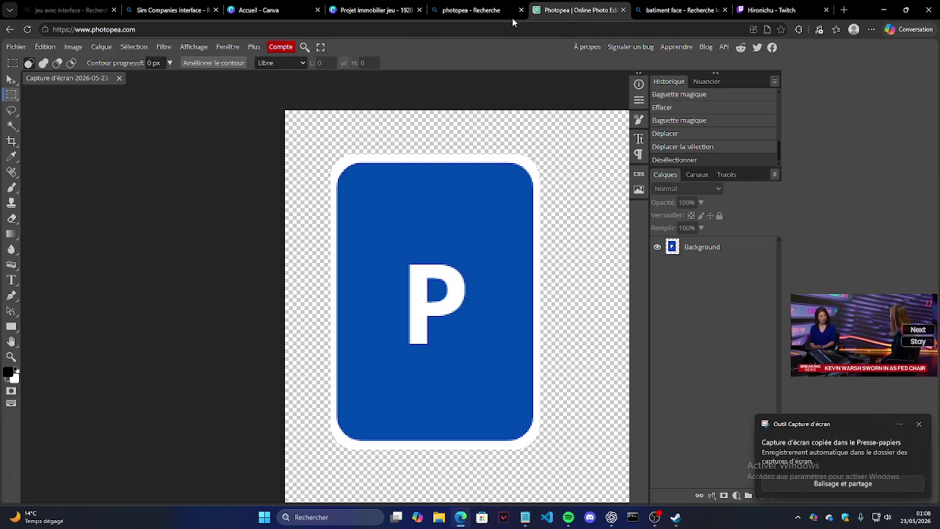
pyautogui.hotkey('ctrl', 'w')
pyautogui.click(622, 9)
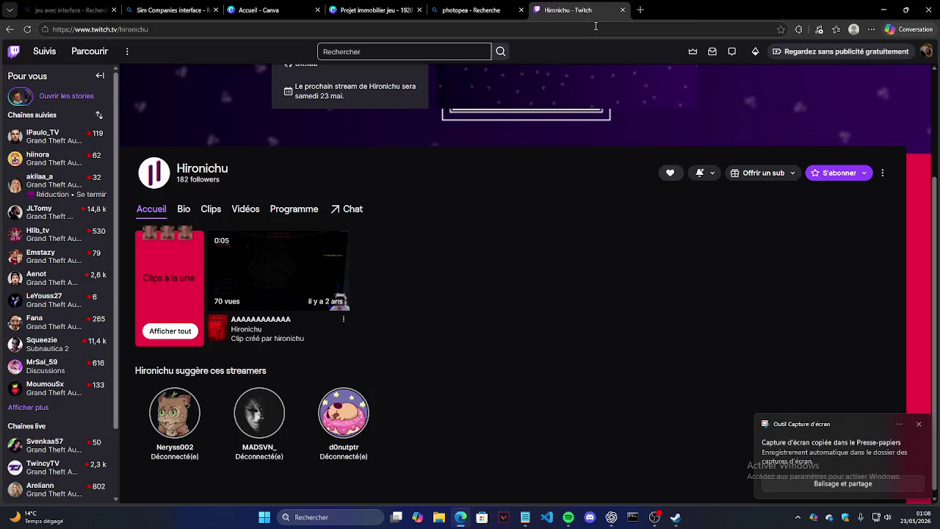
pyautogui.click(623, 9)
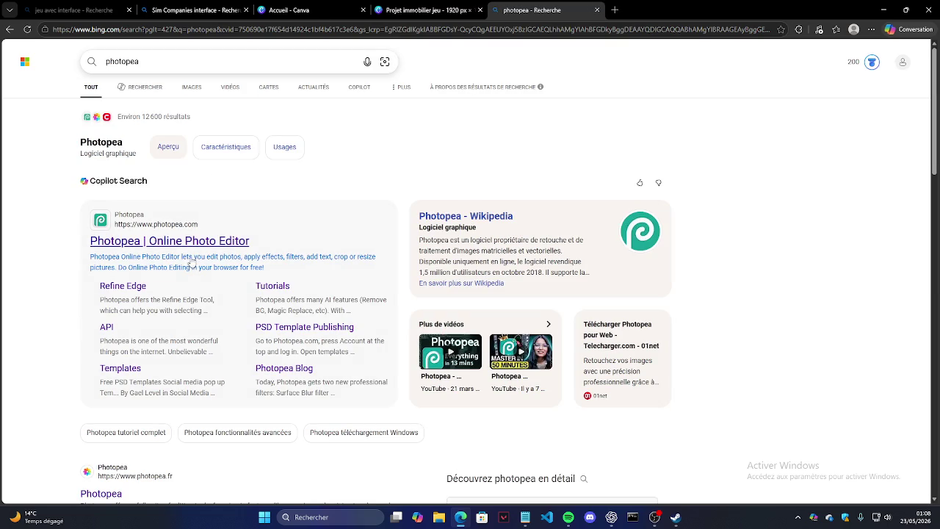
# Open Photopea from the search results and load the newest building screenshot.
pyautogui.click(238, 236)
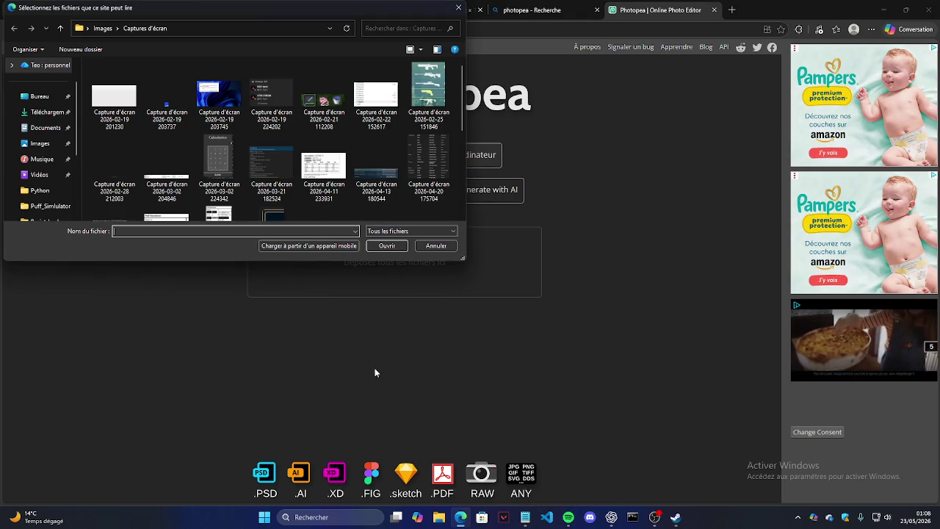
pyautogui.scroll(-3, 272, 125)
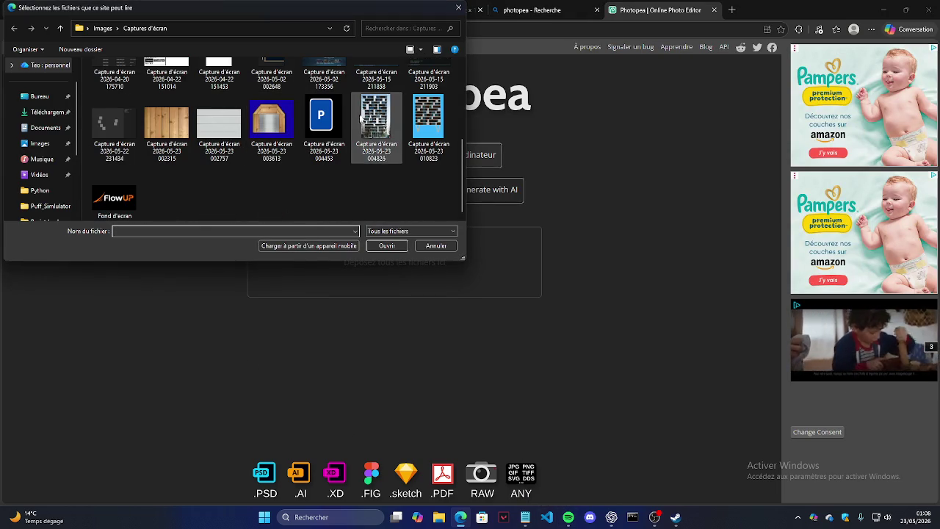
pyautogui.doubleClick(429, 118)
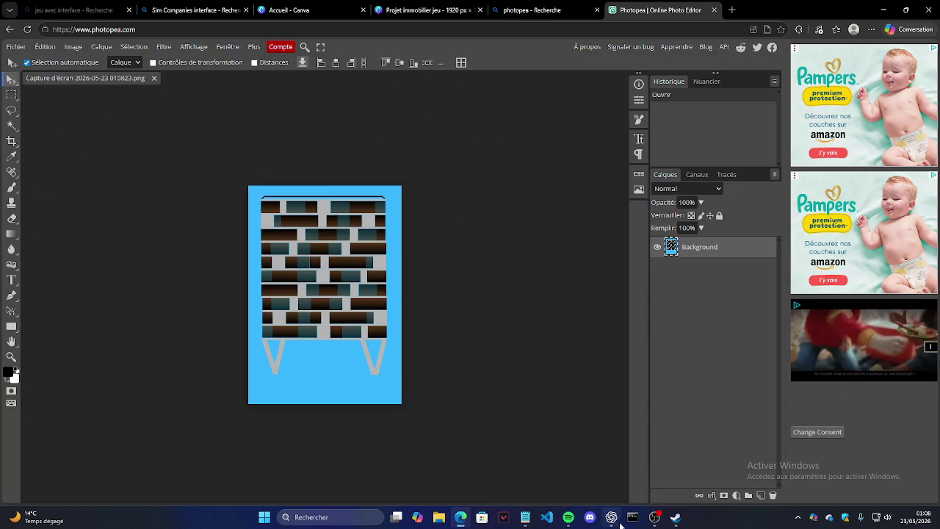
pyautogui.click(567, 517)
# Play the track Plaqué 13, then Magic Wand-delete the blue background around the building.
pyautogui.doubleClick(694, 256)
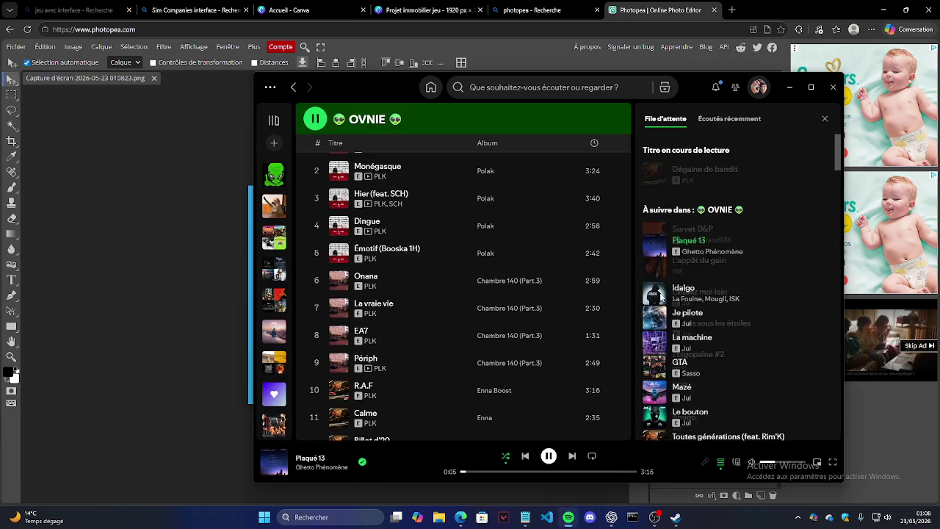
pyautogui.click(194, 172)
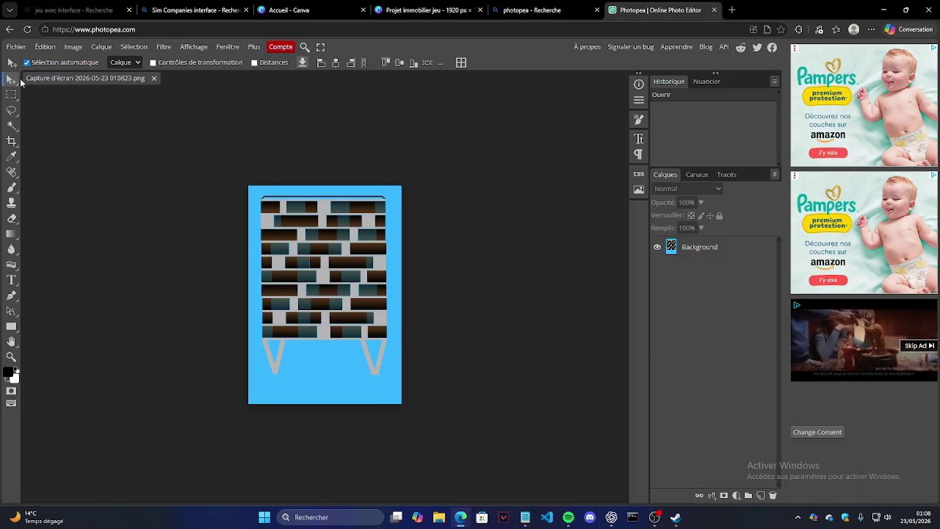
pyautogui.click(12, 126)
pyautogui.click(253, 223)
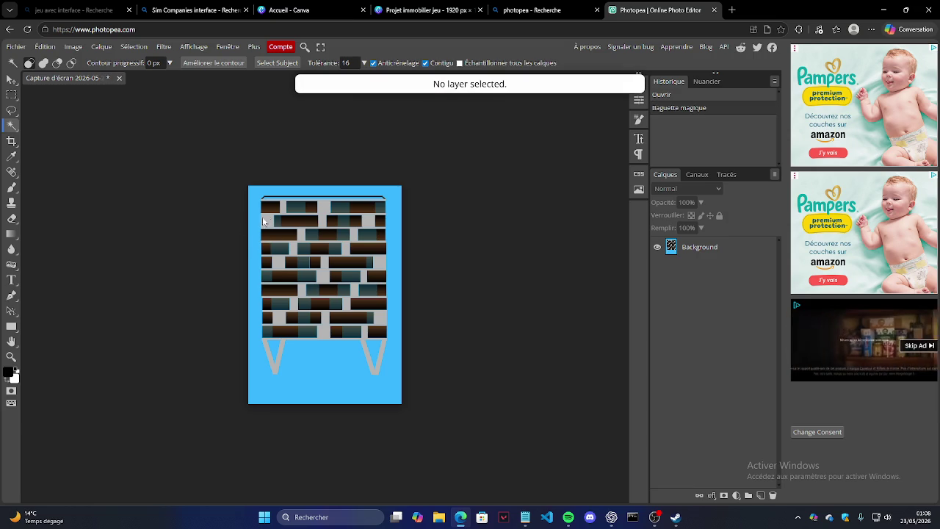
pyautogui.click(697, 248)
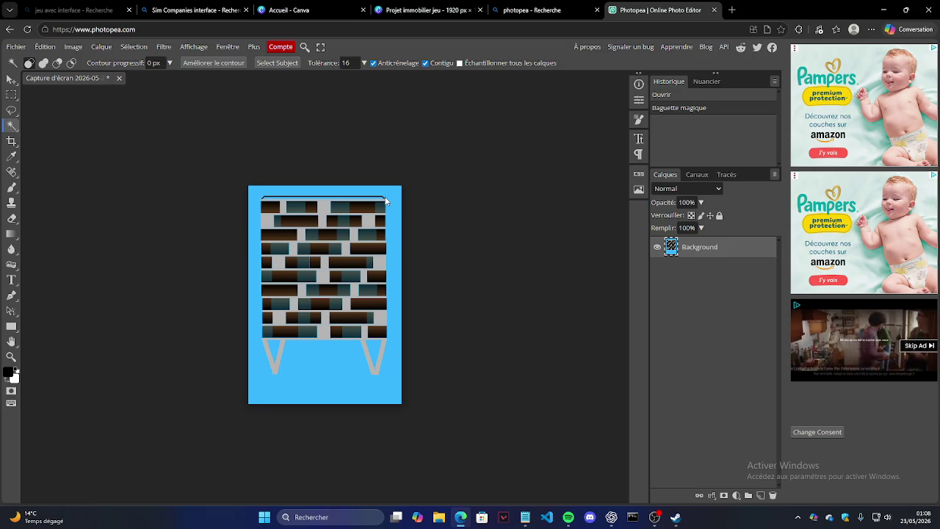
pyautogui.click(391, 217)
pyautogui.press('Delete')
# Erase the blue triangles inside both V legs and the blue strip along the roof.
pyautogui.click(292, 261)
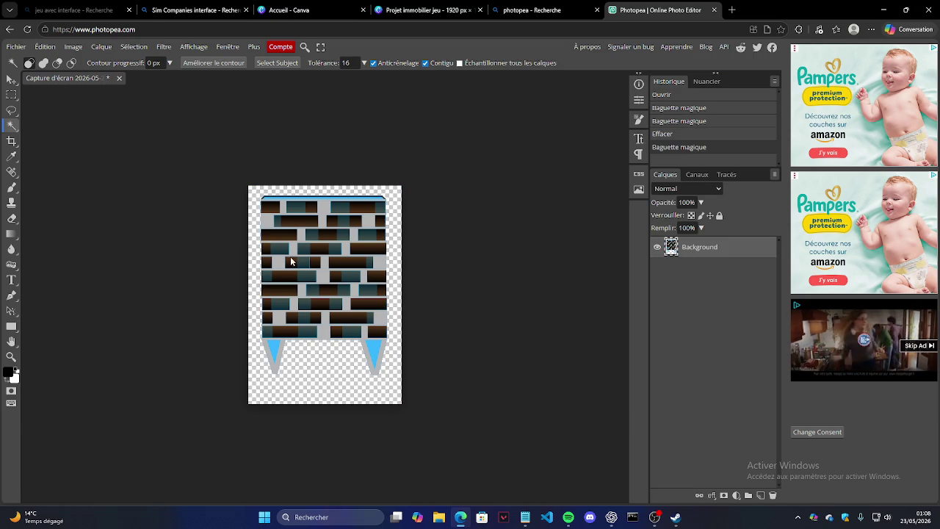
pyautogui.click(274, 351)
pyautogui.press('Delete')
pyautogui.click(373, 351)
pyautogui.press('Delete')
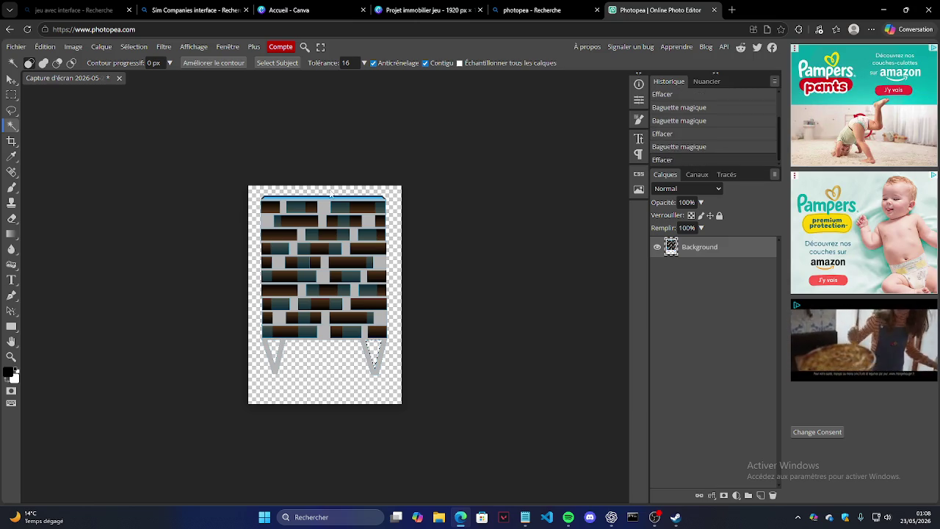
pyautogui.click(323, 202)
pyautogui.press('Delete')
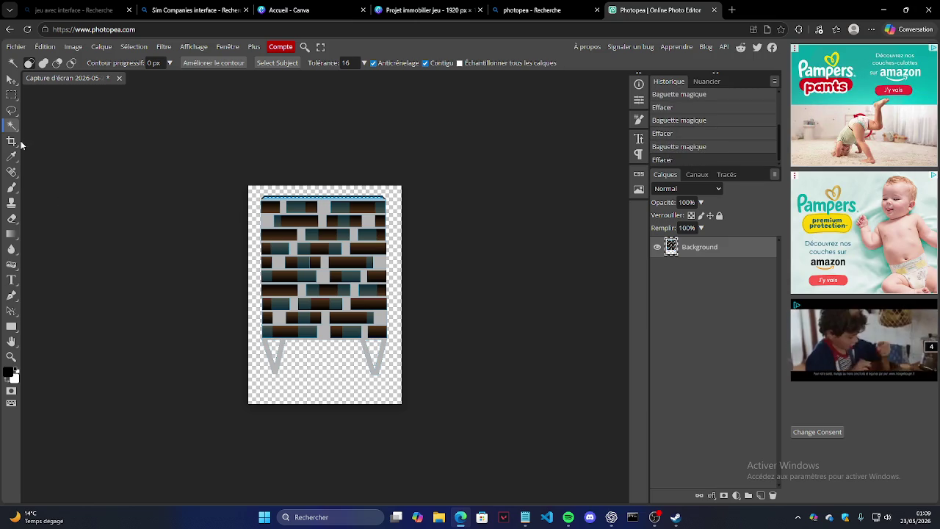
# Zoom in on the building's top-left corner and delete the light-blue roof strip.
pyautogui.click(11, 356)
pyautogui.moveTo(272, 214); pyautogui.dragTo(318, 159)
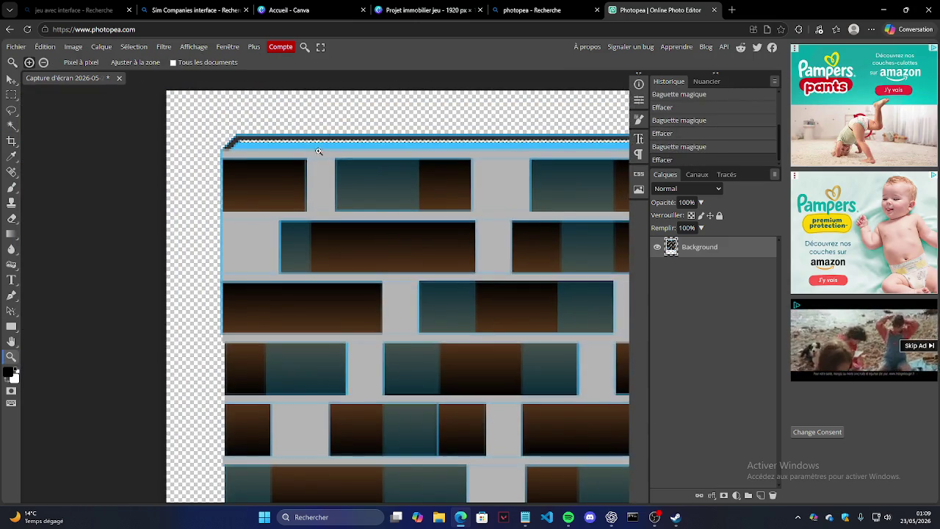
pyautogui.click(334, 122)
pyautogui.click(197, 167)
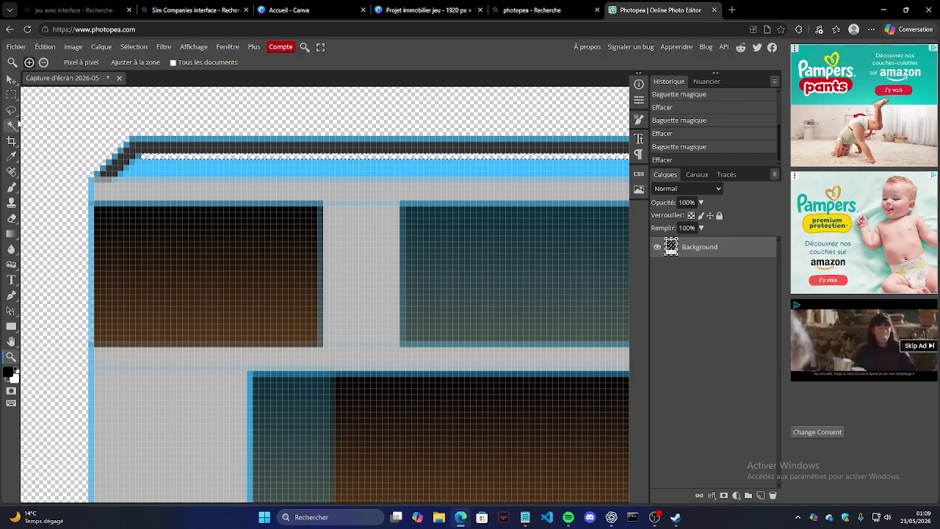
pyautogui.click(11, 125)
pyautogui.click(168, 165)
pyautogui.press('Delete')
pyautogui.hotkey('ctrl', 'd')
# Reposition the view and Magic Wand-delete the blue fringe on the building's right edge.
pyautogui.click(11, 356)
pyautogui.scroll(-5, 139, 212)
pyautogui.scroll(1, 404, 256)
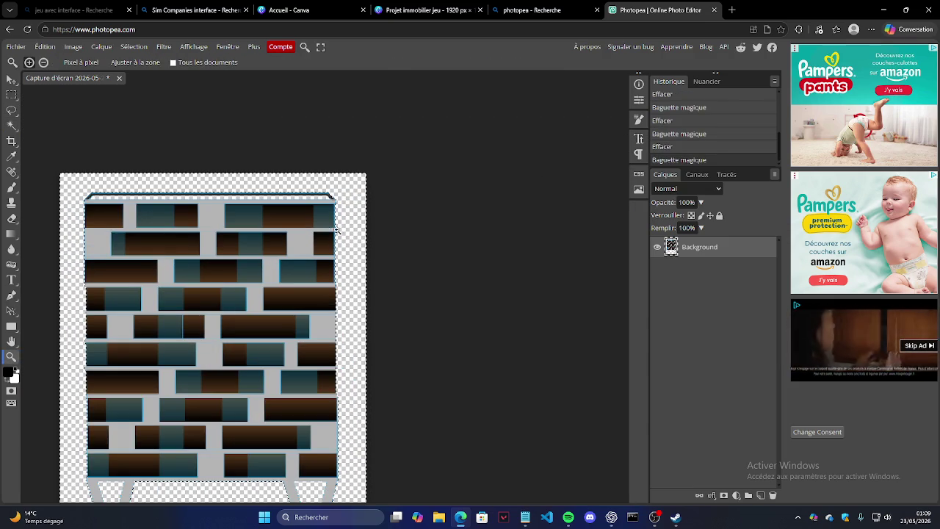
pyautogui.scroll(2, 330, 228)
pyautogui.scroll(2, 369, 174)
pyautogui.scroll(-1, 342, 304)
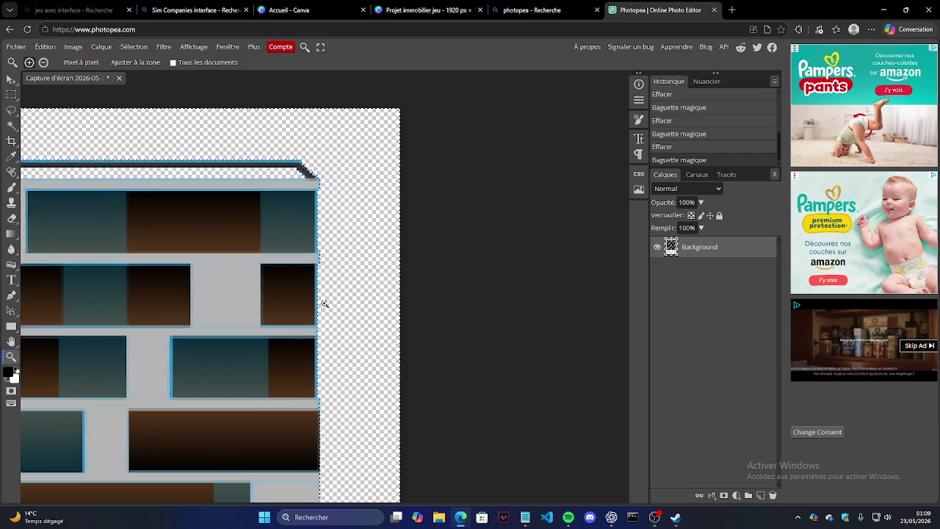
pyautogui.scroll(1, 325, 153)
pyautogui.scroll(-1, 178, 154)
pyautogui.scroll(1, 16, 126)
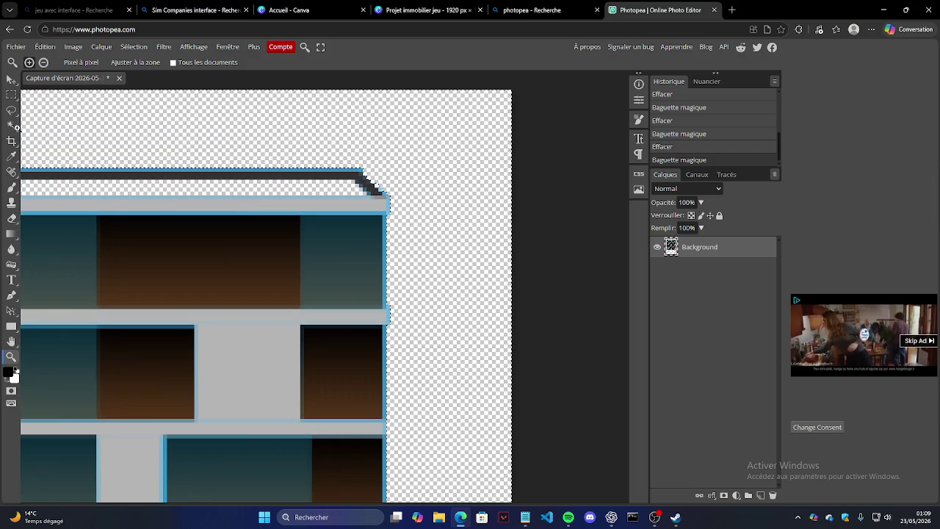
pyautogui.click(12, 124)
pyautogui.click(385, 219)
pyautogui.press('Delete')
# Delete several more blue fringe pieces higher and lower along the right edge.
pyautogui.scroll(-3, 400, 229)
pyautogui.click(389, 224)
pyautogui.press('Delete')
pyautogui.click(386, 239)
pyautogui.press('Delete')
pyautogui.scroll(-3, 386, 242)
pyautogui.click(386, 185)
pyautogui.press('Delete')
pyautogui.click(385, 177)
pyautogui.press('Delete')
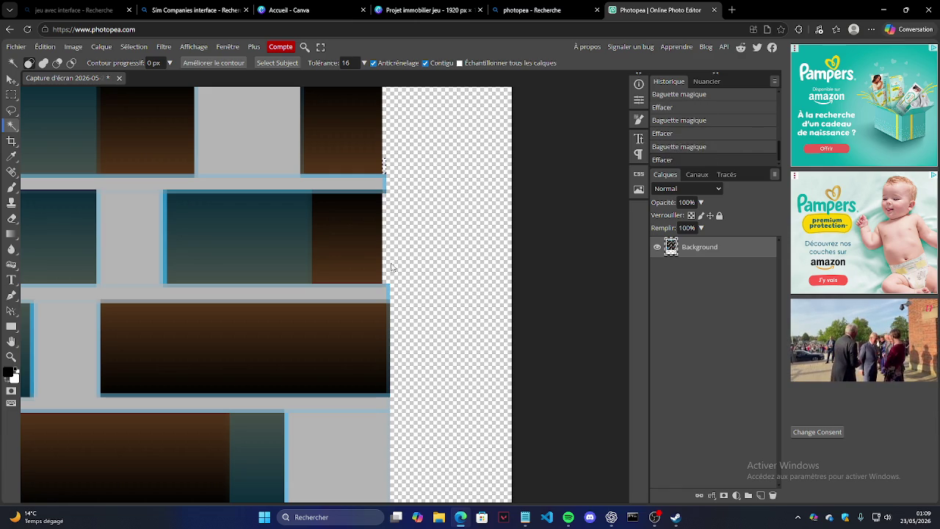
pyautogui.click(389, 287)
pyautogui.press('Delete')
# Erase the blue strips beside the lower window blocks on the right edge.
pyautogui.press('Delete')
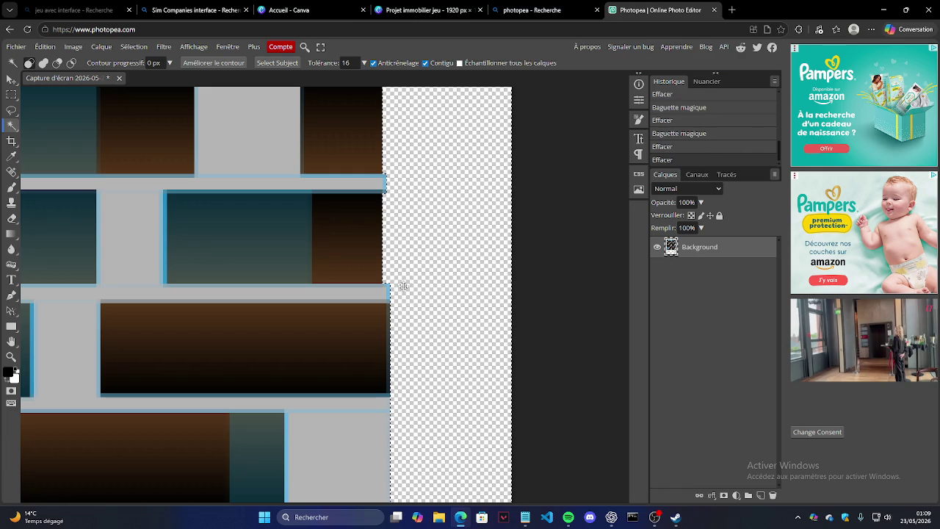
pyautogui.click(389, 290)
pyautogui.press('Delete')
pyautogui.scroll(-3, 396, 279)
pyautogui.scroll(2, 409, 265)
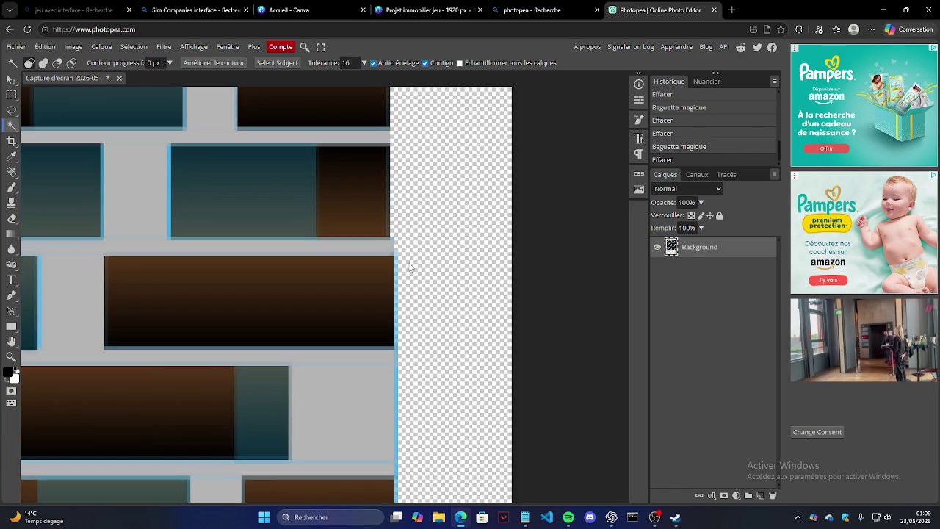
pyautogui.click(396, 331)
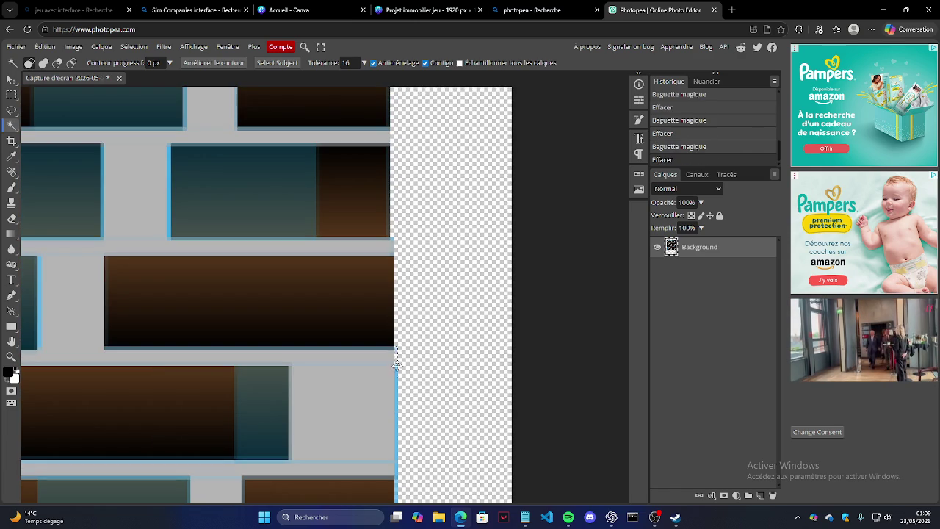
pyautogui.click(397, 361)
pyautogui.press('Delete')
pyautogui.scroll(-3, 398, 328)
pyautogui.click(395, 293)
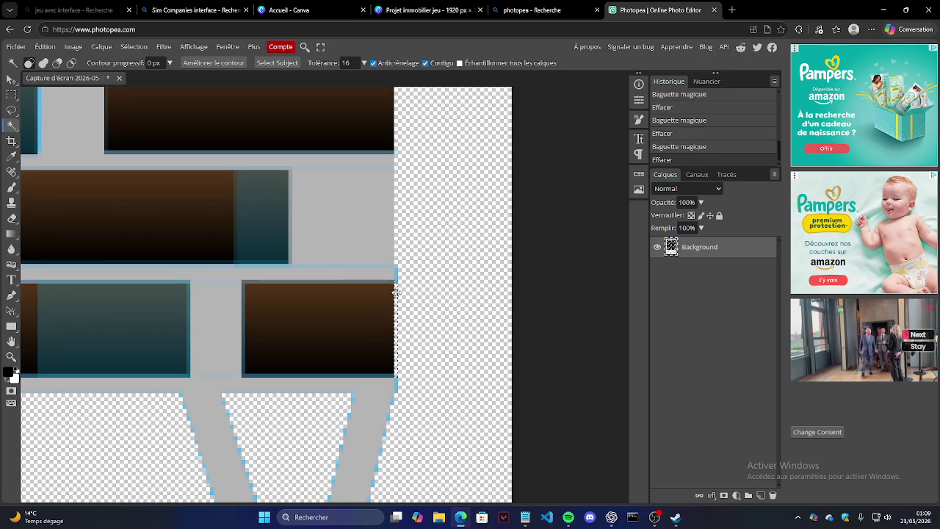
pyautogui.scroll(-2, 395, 290)
pyautogui.scroll(-2, 389, 315)
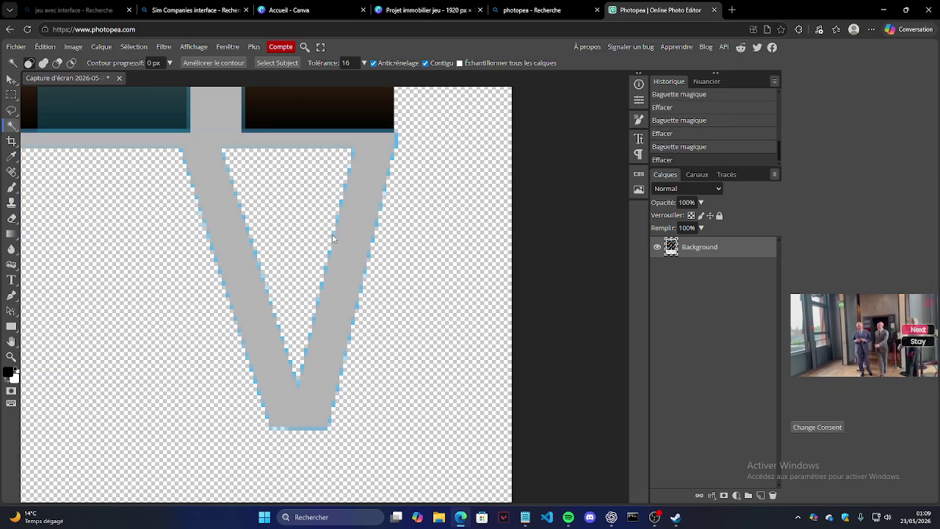
# Lasso-erase the fringe on the V leg's right edge and the grey strip beside it.
pyautogui.click(11, 110)
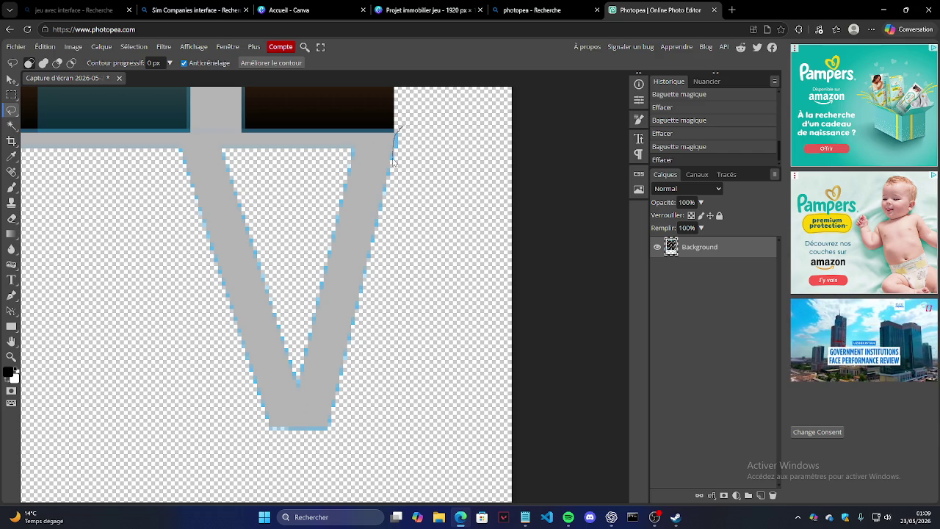
pyautogui.moveTo(390, 192); pyautogui.dragTo(388, 189)
pyautogui.press('Delete')
pyautogui.hotkey('ctrl', 'd')
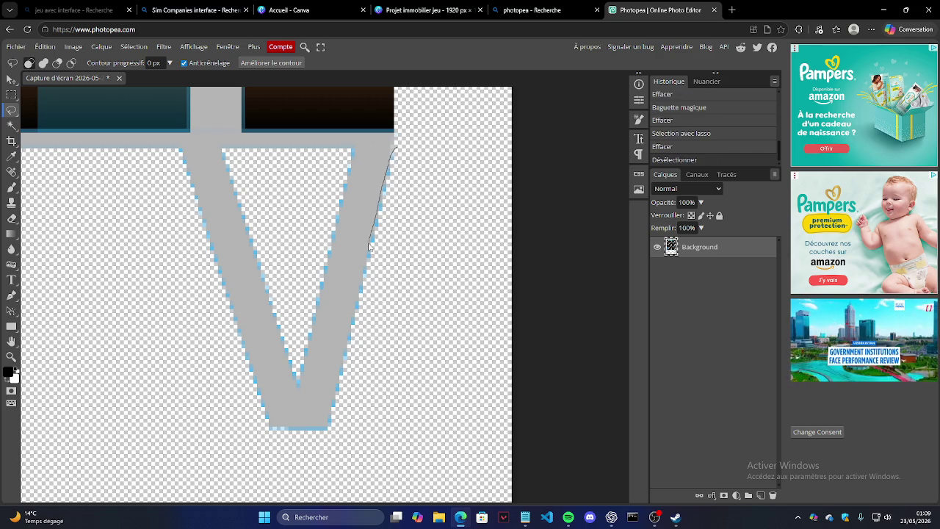
pyautogui.moveTo(428, 225); pyautogui.dragTo(429, 221)
pyautogui.press('Delete')
pyautogui.hotkey('ctrl', 'd')
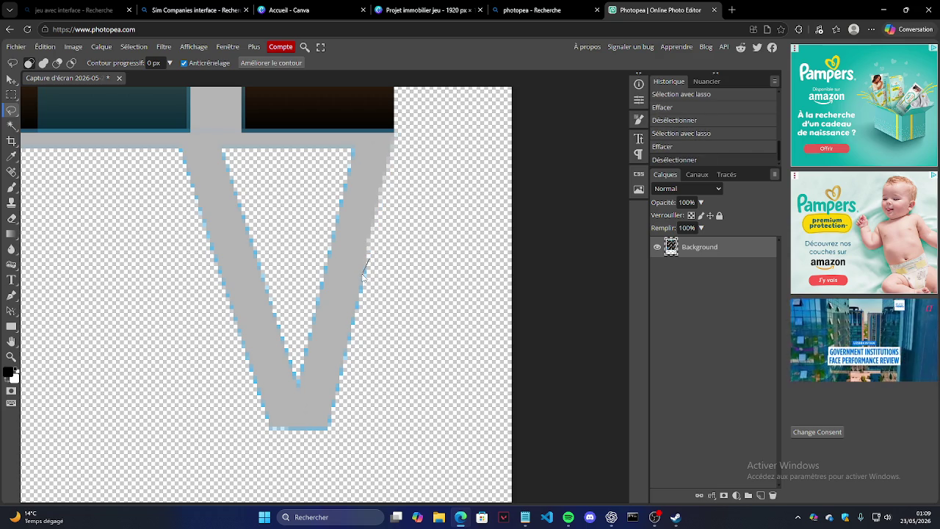
pyautogui.moveTo(325, 433); pyautogui.dragTo(369, 261)
pyautogui.press('Delete')
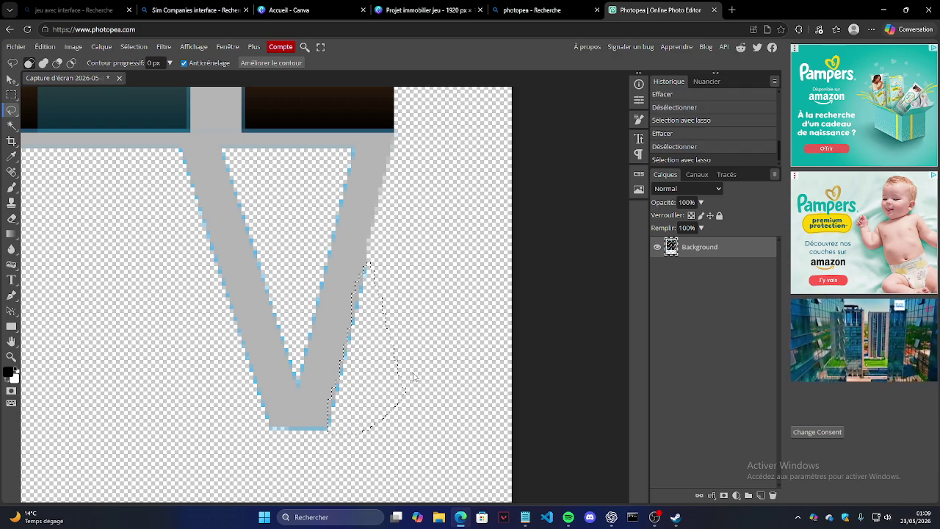
pyautogui.hotkey('ctrl', 'd')
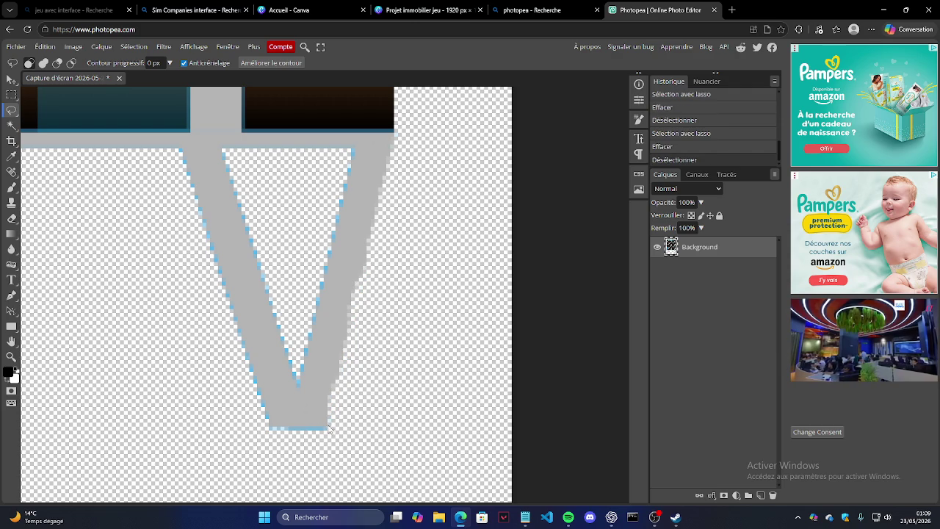
# Lasso-erase the blue bits at the V's bottom and along its left edge.
pyautogui.moveTo(251, 431); pyautogui.dragTo(267, 427)
pyautogui.press('Delete')
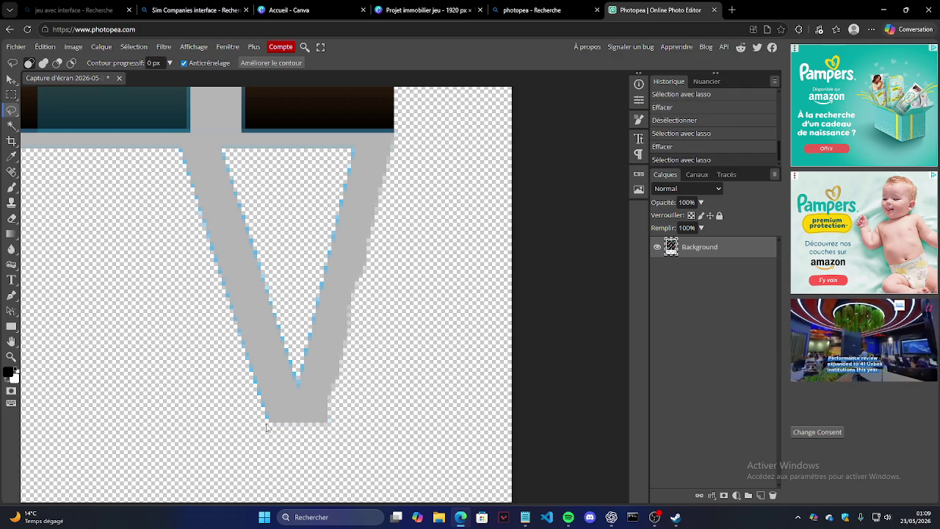
pyautogui.moveTo(262, 394); pyautogui.dragTo(241, 343)
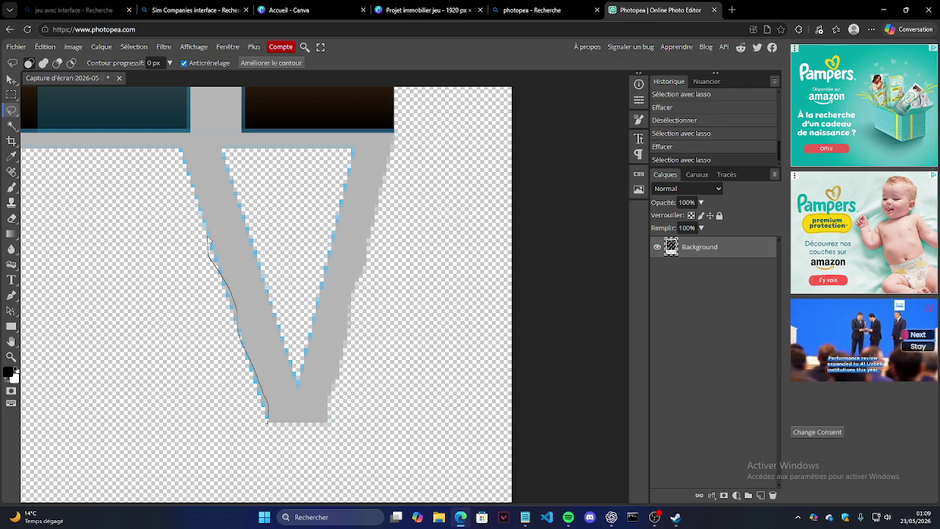
pyautogui.moveTo(186, 163); pyautogui.dragTo(182, 159)
pyautogui.press('Delete')
pyautogui.hotkey('ctrl', 'd')
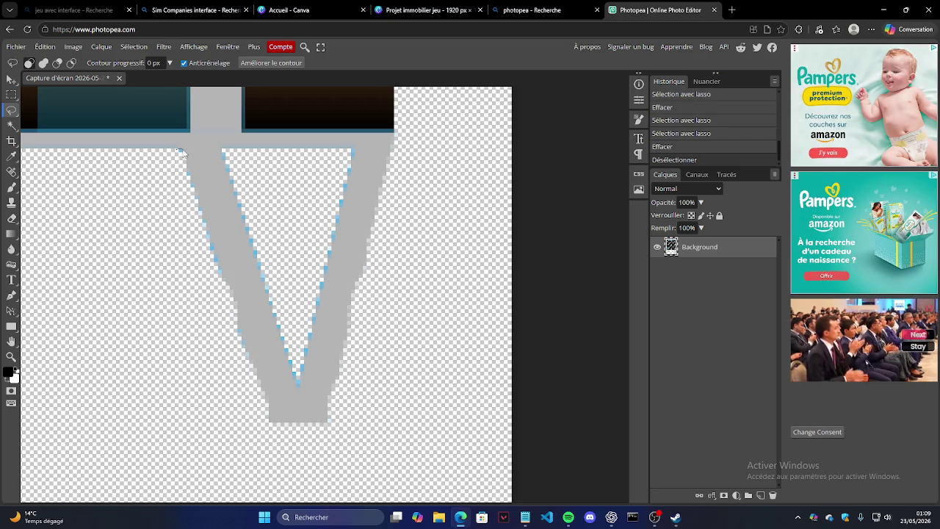
pyautogui.moveTo(191, 180); pyautogui.dragTo(188, 192)
pyautogui.hotkey('ctrl', 'd')
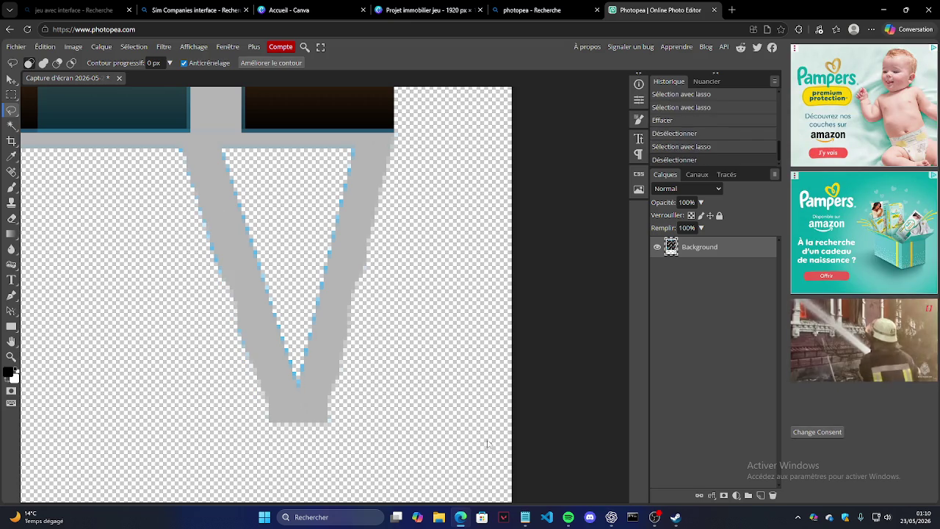
pyautogui.click(655, 517)
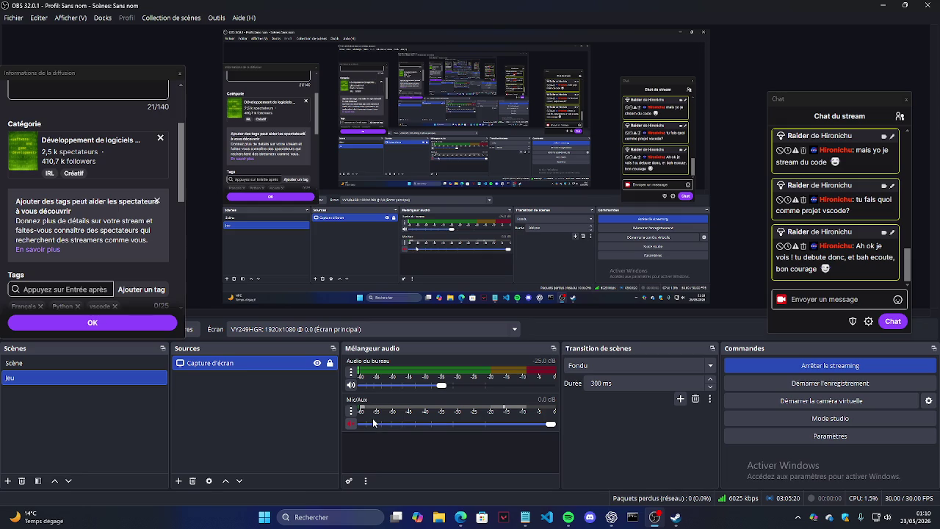
# Unmute Mic/Aux in OBS's audio mixer and minimize OBS back to Photopea.
pyautogui.click(350, 425)
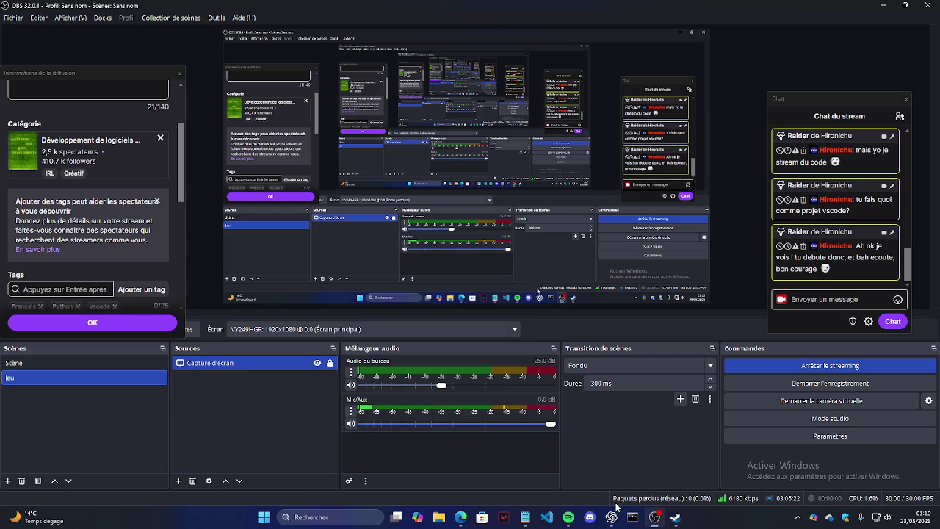
pyautogui.click(654, 517)
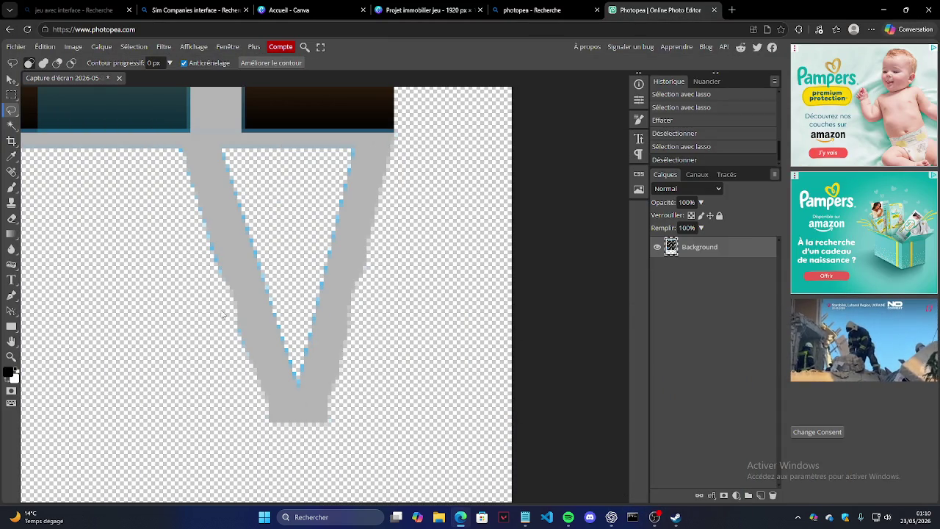
# Trim the V leg's lower-left edge and sample the light-blue fringe colour with the Pipette.
pyautogui.moveTo(242, 314); pyautogui.dragTo(259, 389)
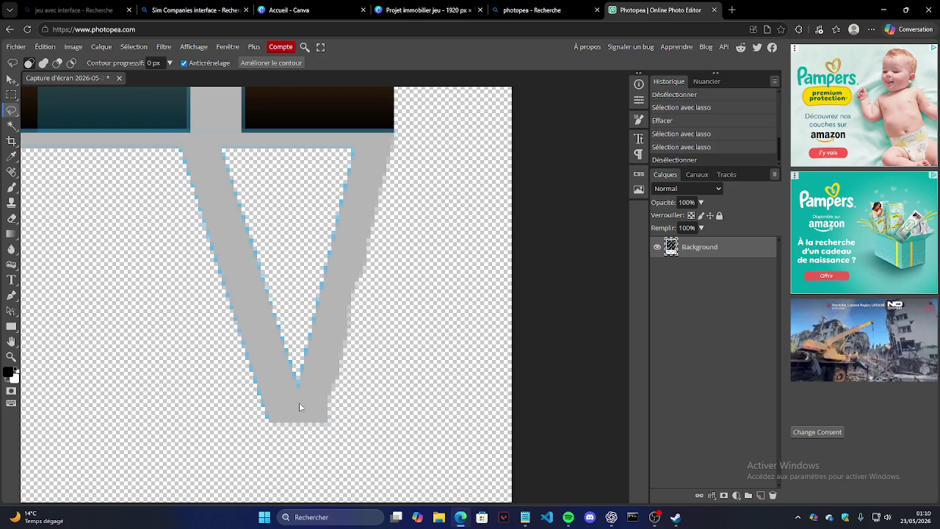
pyautogui.click(11, 155)
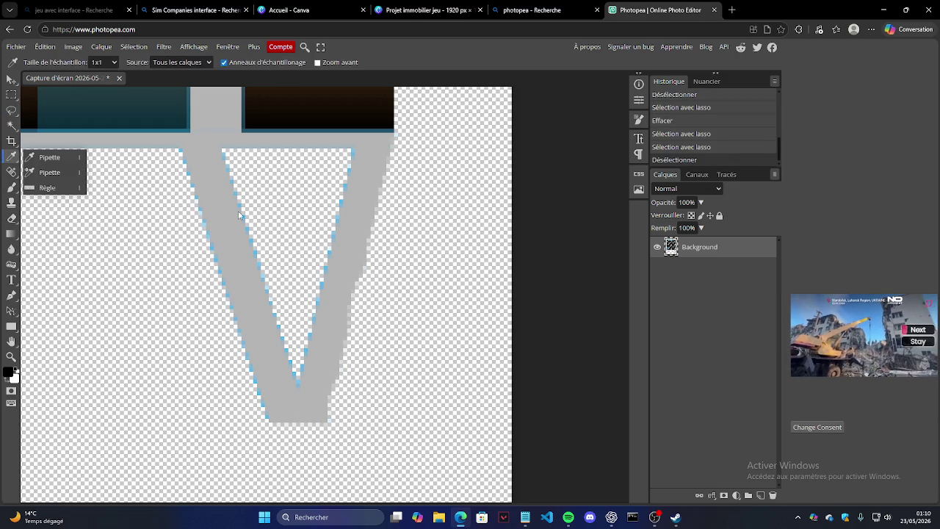
pyautogui.moveTo(352, 155); pyautogui.dragTo(354, 152)
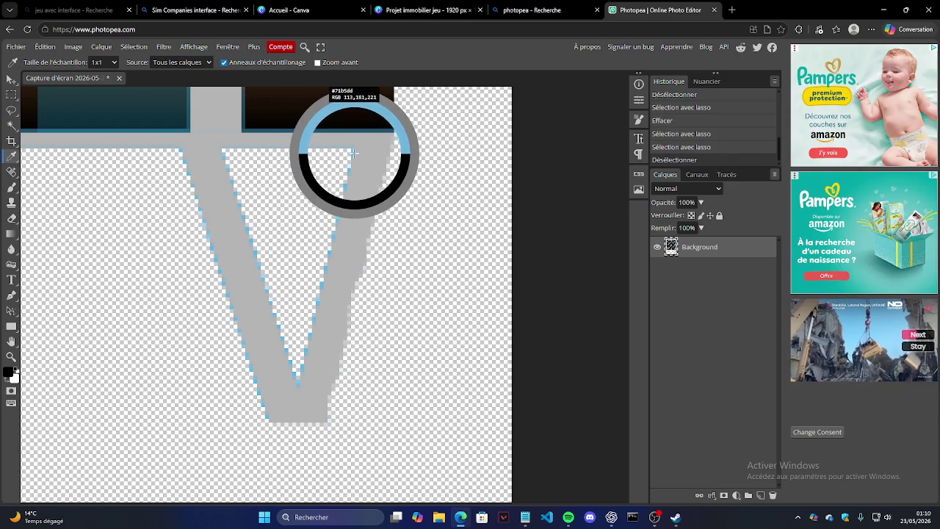
pyautogui.click(352, 155)
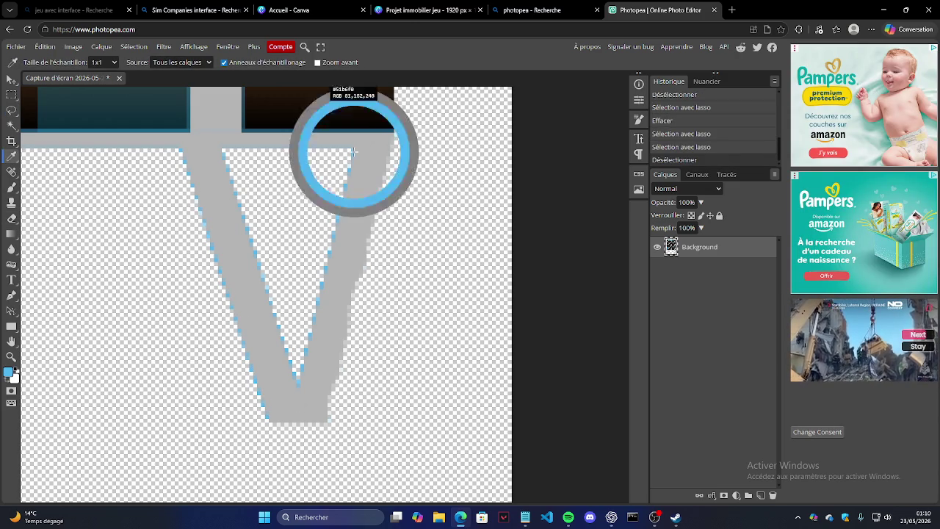
# Magic Wand-delete the grey fringe pieces to the right of the V leg.
pyautogui.click(12, 125)
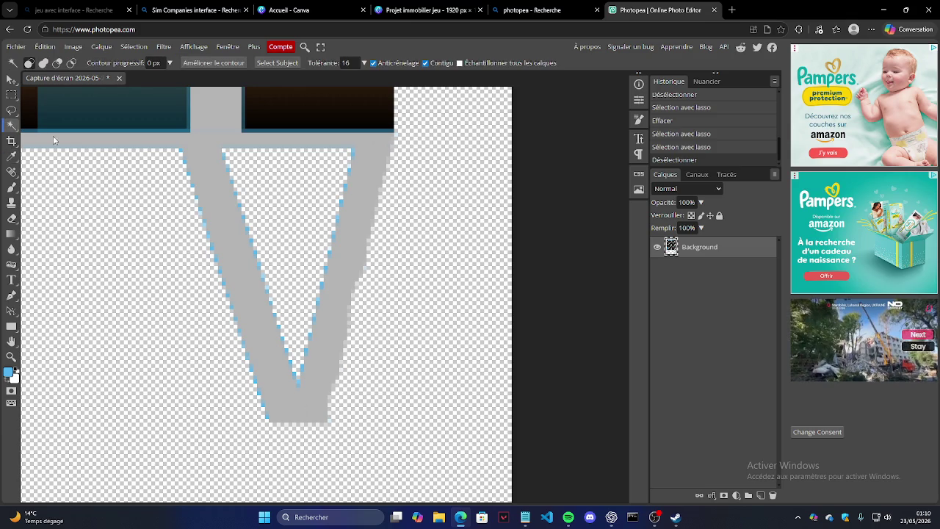
pyautogui.click(354, 155)
pyautogui.press('Delete')
pyautogui.click(353, 154)
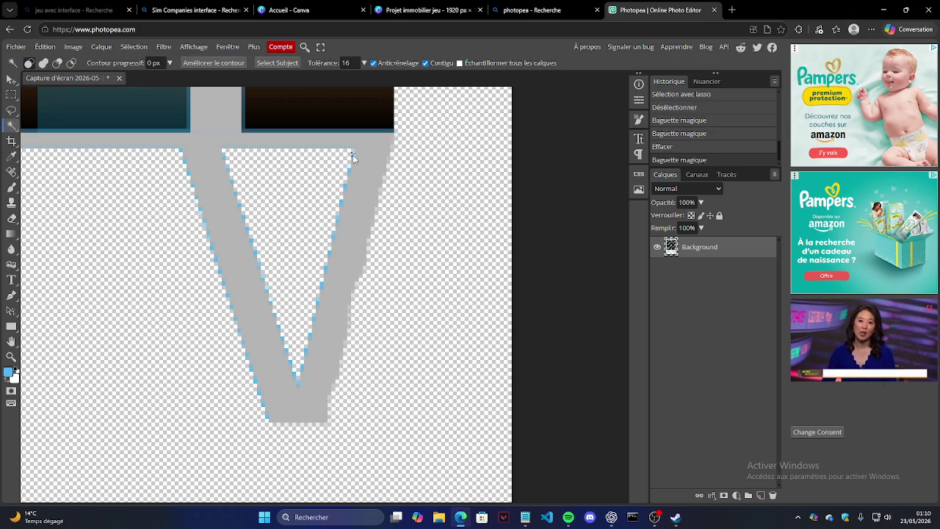
pyautogui.press('Delete')
pyautogui.click(429, 210)
# Apply Améliorer le contour to the selection, outputting the result to a new layer.
pyautogui.rightClick(438, 219)
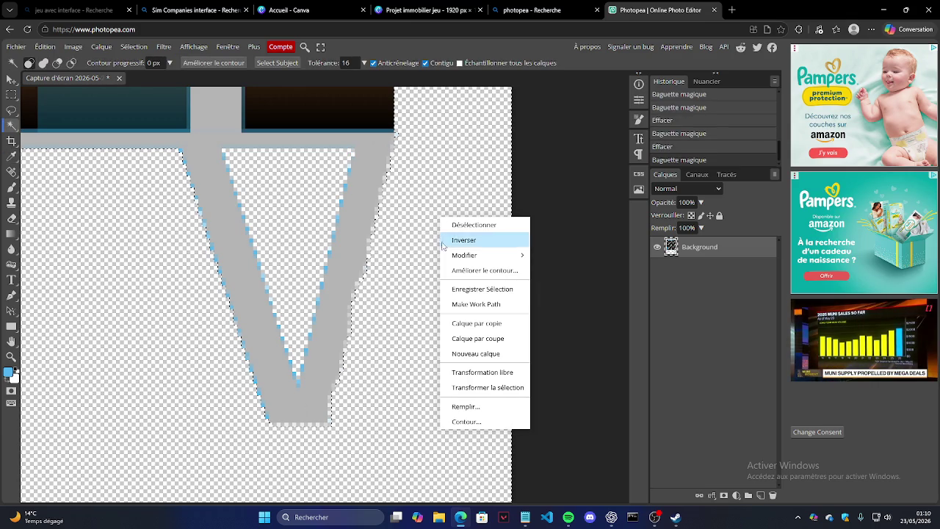
pyautogui.click(486, 271)
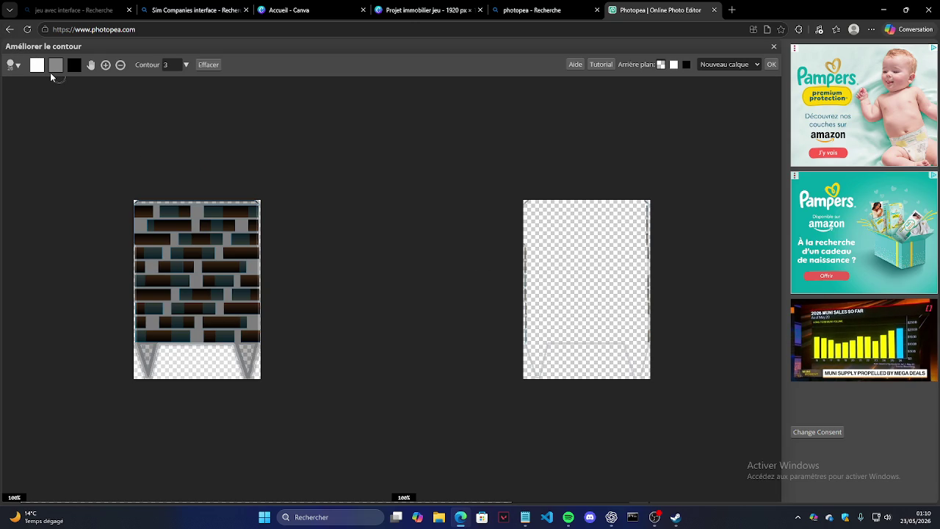
pyautogui.click(769, 66)
pyautogui.hscroll(3, 440, 251)
pyautogui.hscroll(3, 444, 257)
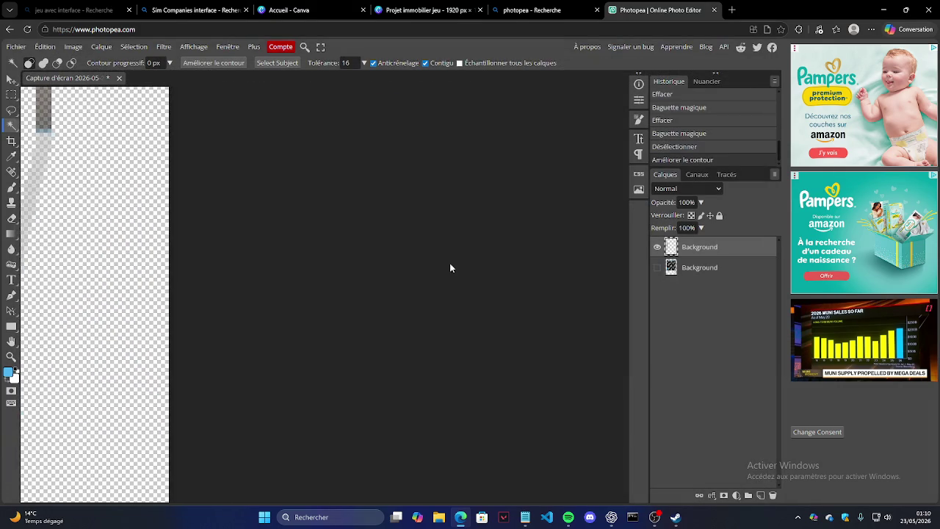
# Delete the refined-edge layer and turn the Background layer's visibility back on.
pyautogui.rightClick(751, 254)
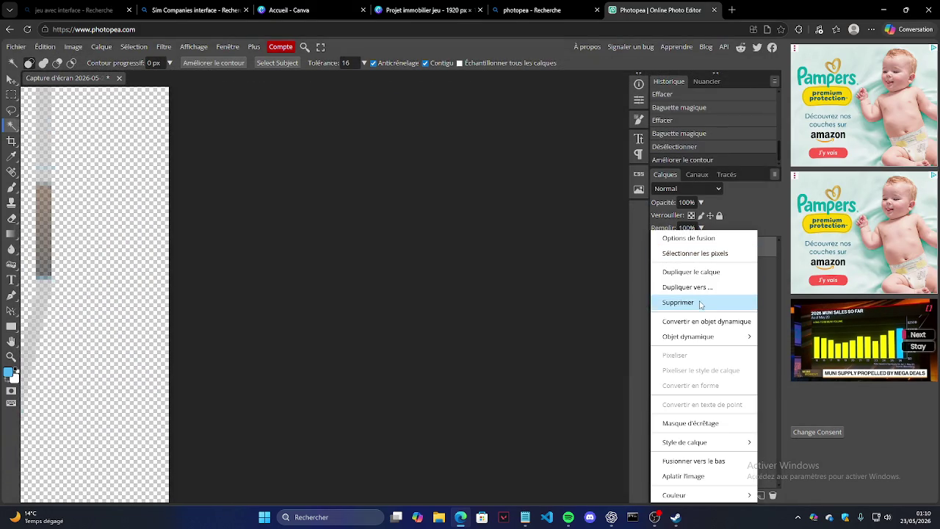
pyautogui.click(697, 303)
pyautogui.click(11, 356)
pyautogui.scroll(-5, 245, 321)
pyautogui.scroll(2, 111, 273)
pyautogui.scroll(3, 175, 286)
pyautogui.scroll(-2, 417, 321)
pyautogui.scroll(-2, 404, 374)
pyautogui.click(656, 247)
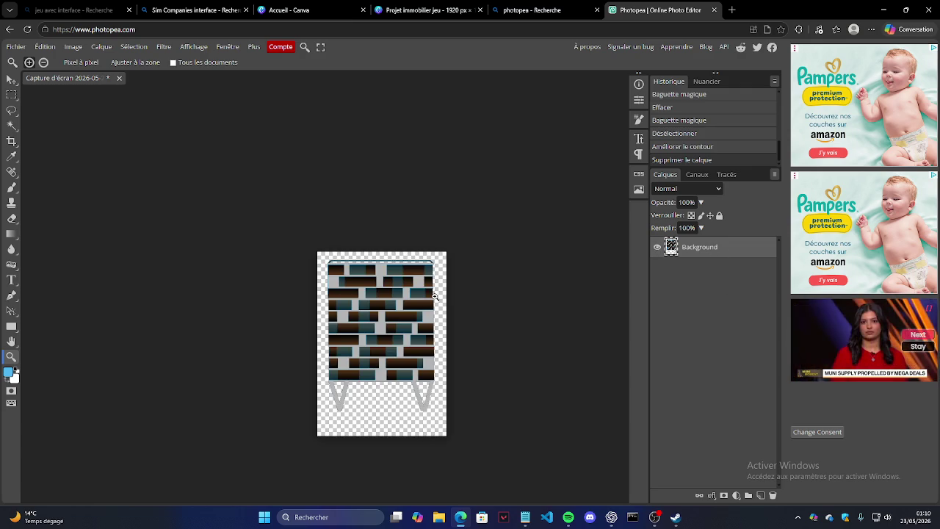
# Check the Fichier menu's Exporter en tant que option, then zoom into the top-left corner.
pyautogui.scroll(2, 487, 313)
pyautogui.scroll(1, 403, 262)
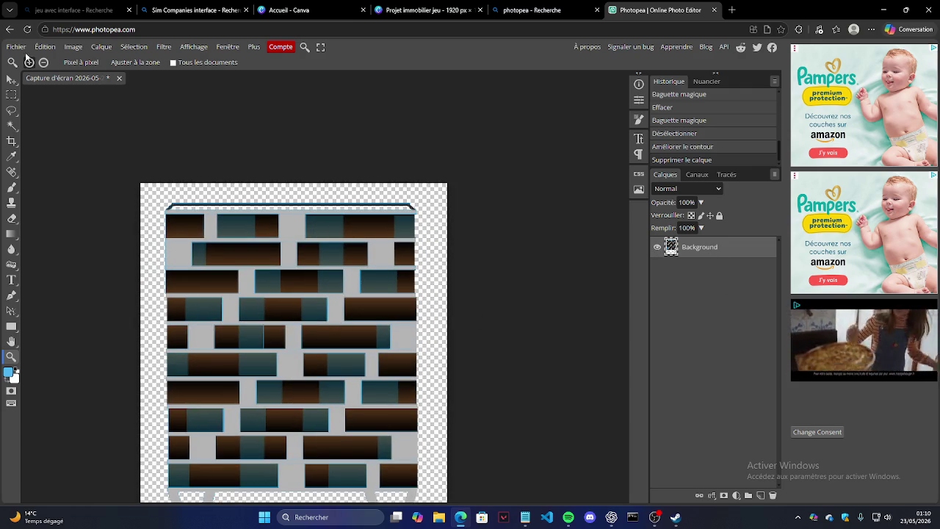
pyautogui.scroll(-1, 246, 154)
pyautogui.scroll(-1, 386, 210)
pyautogui.scroll(2, 245, 154)
pyautogui.scroll(1, 348, 138)
pyautogui.scroll(-1, 342, 141)
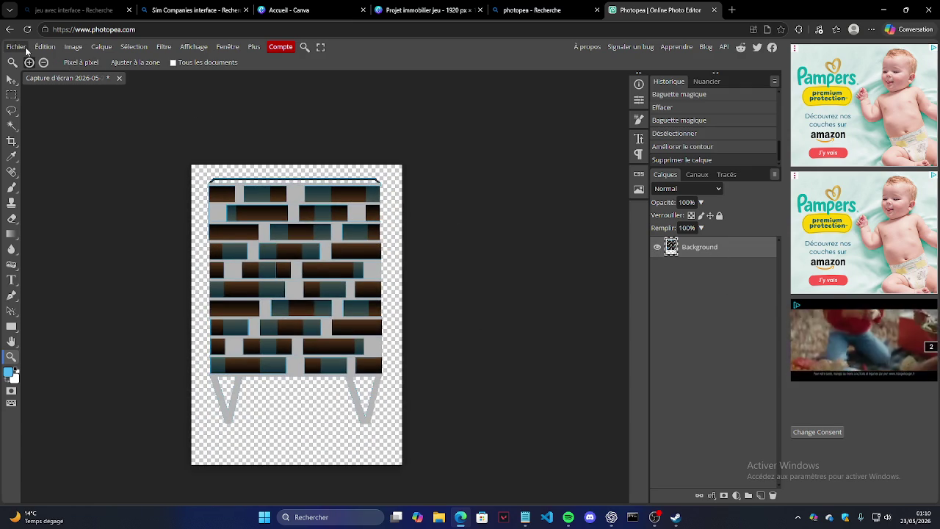
pyautogui.click(25, 49)
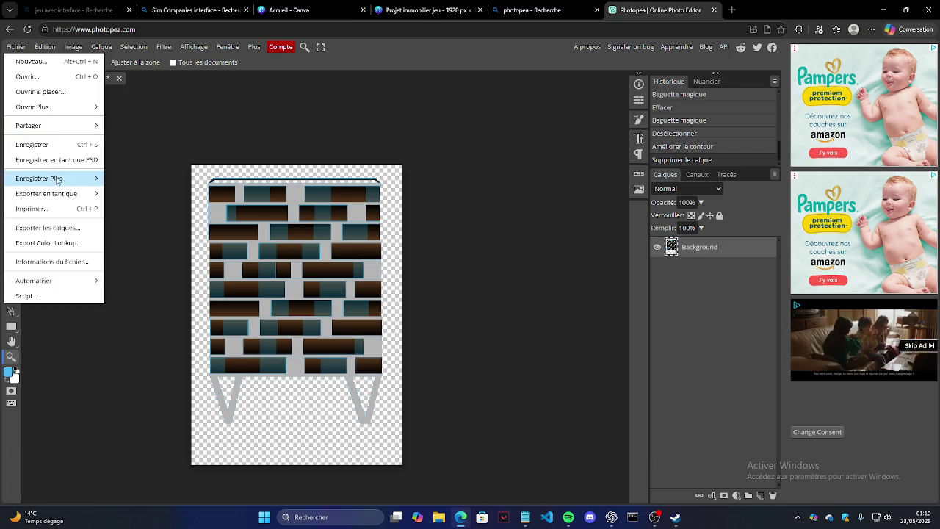
pyautogui.scroll(1, 159, 150)
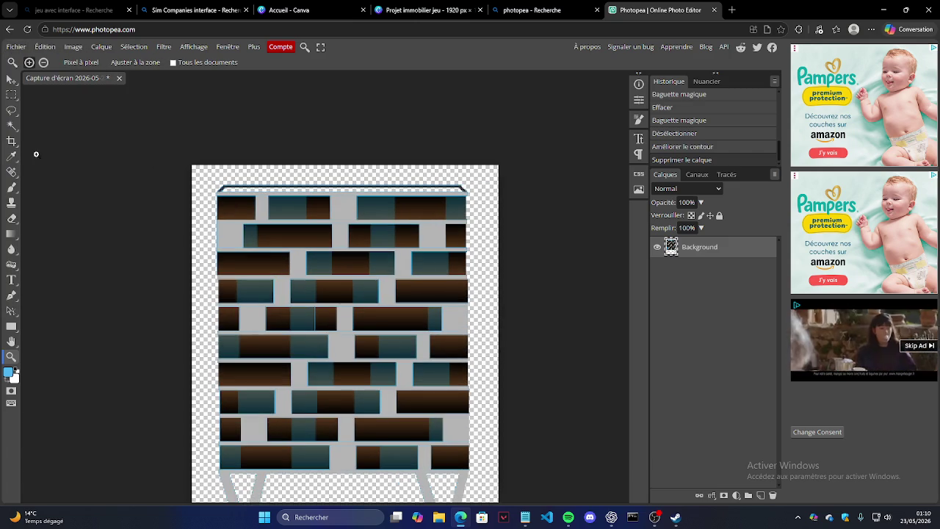
pyautogui.scroll(3, 206, 193)
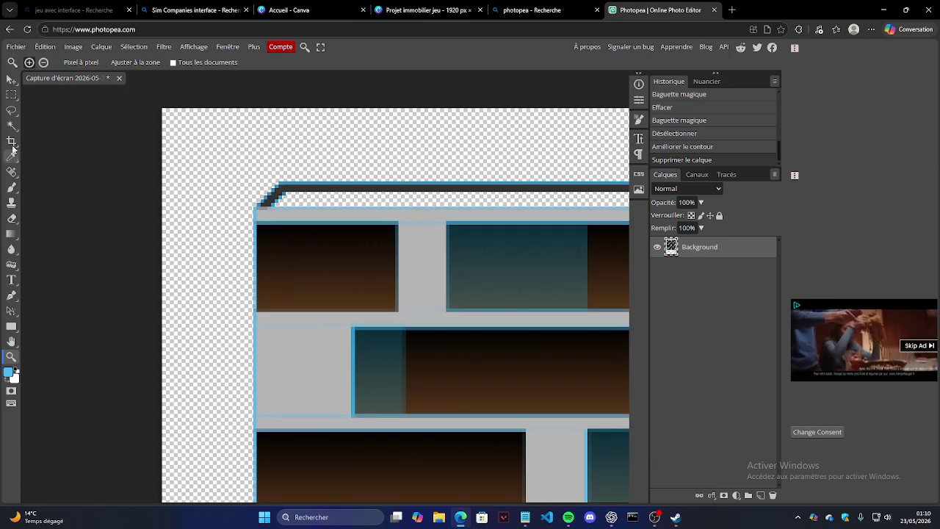
# Magic-wand and delete the blue strips on the top edge, top-left corner and upper left edge.
pyautogui.click(12, 125)
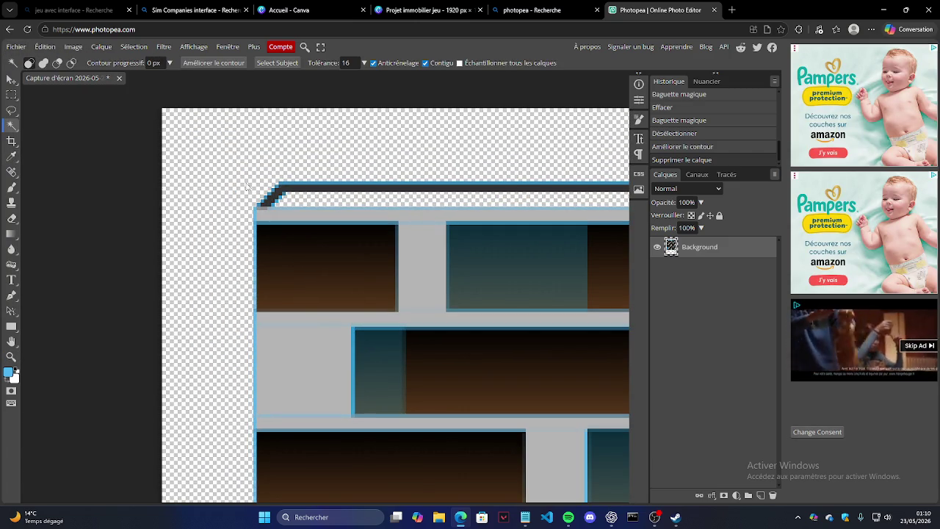
pyautogui.click(285, 186)
pyautogui.press('Delete')
pyautogui.click(256, 239)
pyautogui.press('Delete')
pyautogui.click(254, 214)
pyautogui.press('Delete')
pyautogui.scroll(-2, 256, 353)
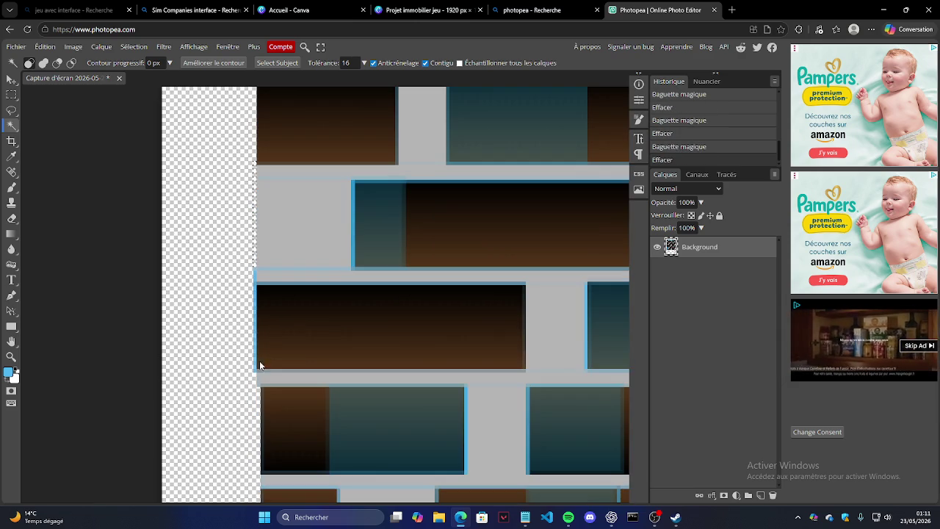
pyautogui.click(256, 286)
pyautogui.press('Delete')
# Erase the remaining blue strips down the left edge and along the bottom edge.
pyautogui.scroll(-2, 263, 291)
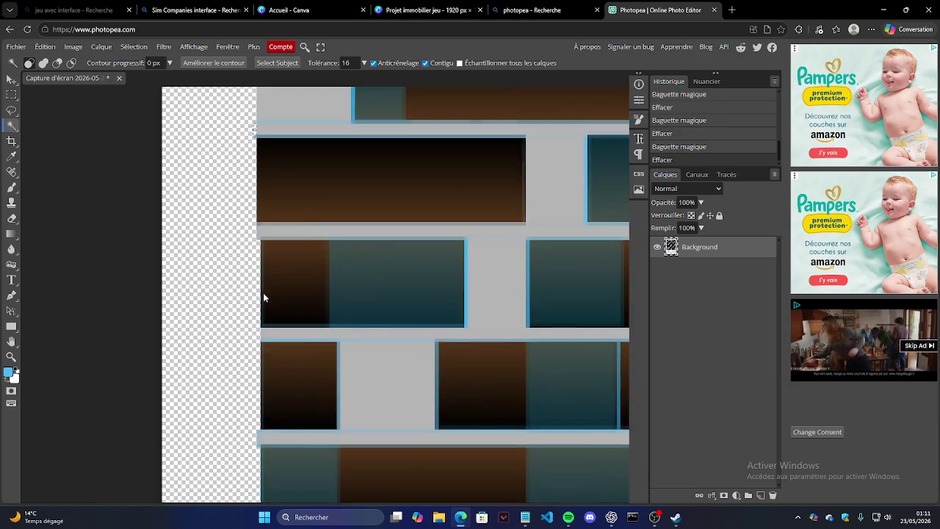
pyautogui.scroll(-2, 263, 292)
pyautogui.scroll(-2, 261, 318)
pyautogui.scroll(-1, 263, 308)
pyautogui.click(266, 281)
pyautogui.press('Delete')
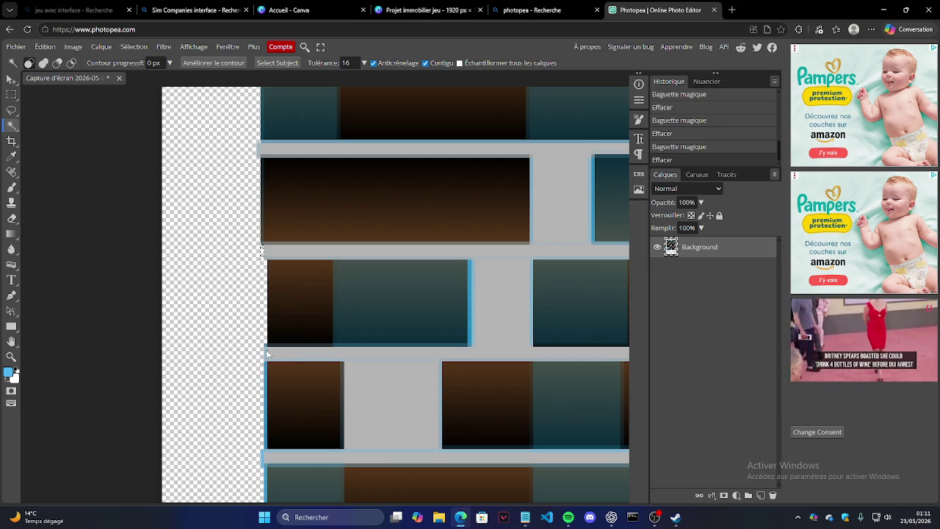
pyautogui.click(266, 373)
pyautogui.scroll(-2, 267, 372)
pyautogui.press('Delete')
pyautogui.click(279, 404)
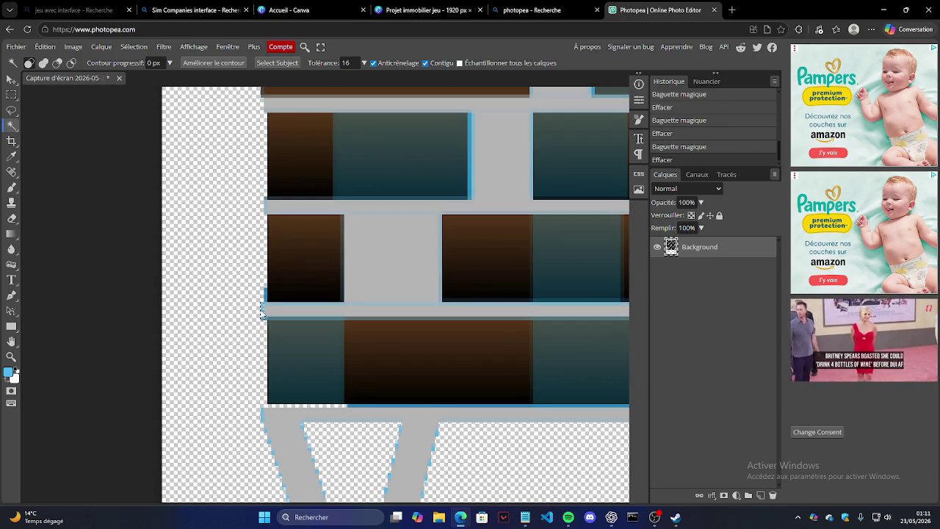
pyautogui.click(351, 406)
pyautogui.press('Delete')
pyautogui.scroll(-2, 351, 406)
pyautogui.scroll(-2, 331, 389)
pyautogui.scroll(2, 315, 369)
pyautogui.scroll(3, 362, 350)
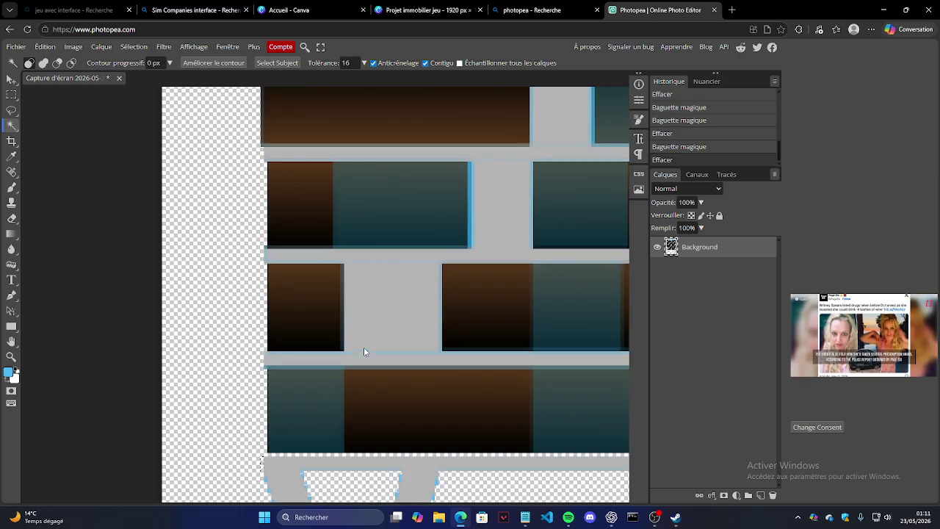
pyautogui.scroll(3, 384, 357)
pyautogui.scroll(3, 390, 355)
pyautogui.scroll(3, 390, 355)
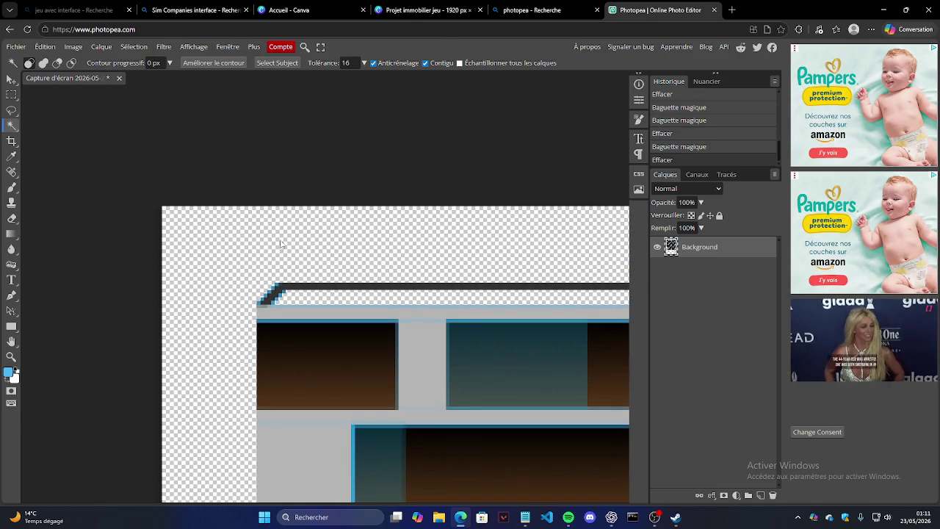
pyautogui.scroll(1, 286, 242)
pyautogui.click(11, 356)
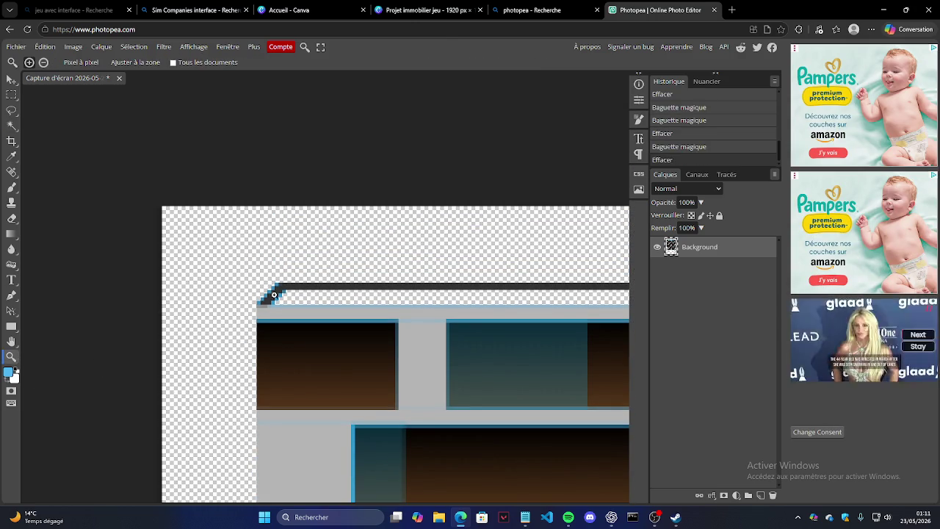
# Zoom into the stepped roof corner and magic-wand delete its blue stair tiles.
pyautogui.click(357, 306)
pyautogui.scroll(-1, 276, 293)
pyautogui.press('w')
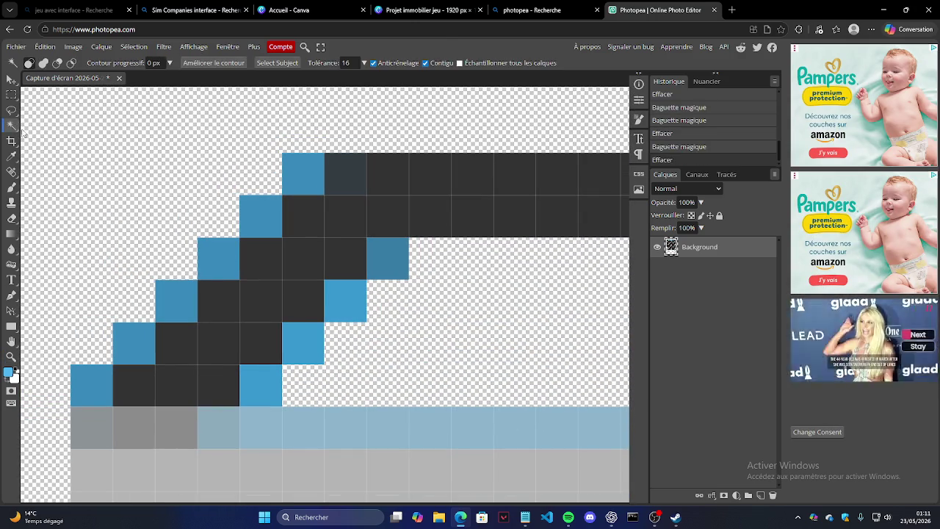
pyautogui.click(300, 177)
pyautogui.press('Delete')
pyautogui.click(379, 253)
pyautogui.press('Delete')
pyautogui.click(345, 300)
pyautogui.press('Delete')
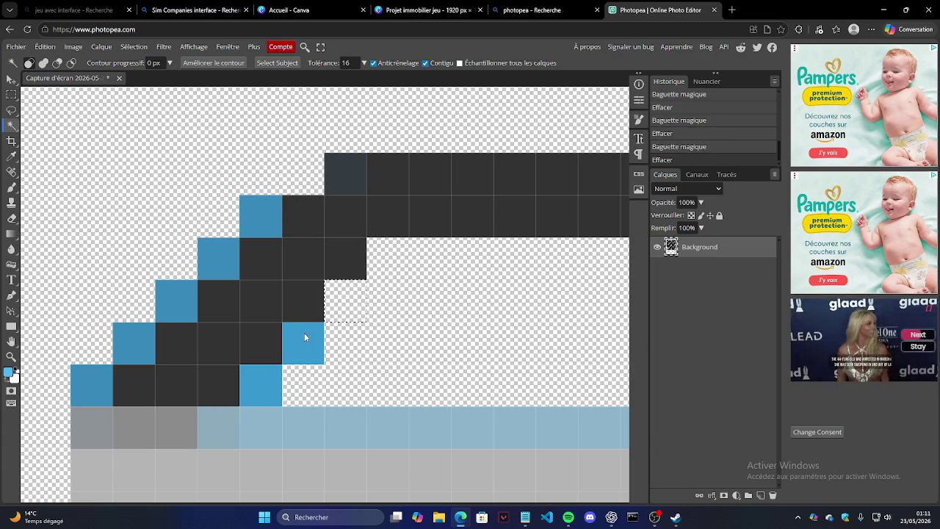
pyautogui.click(314, 329)
pyautogui.click(110, 385)
pyautogui.press('Delete')
pyautogui.click(176, 301)
pyautogui.press('Delete')
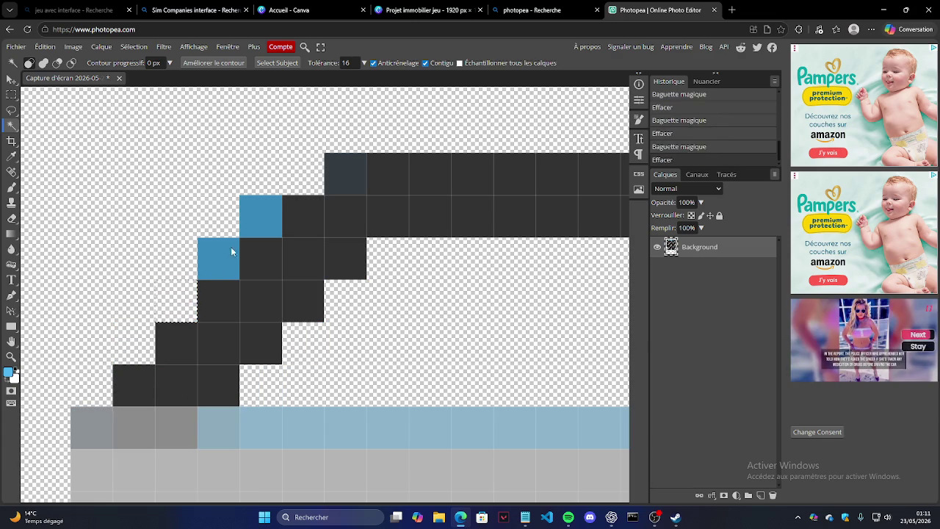
pyautogui.click(216, 267)
pyautogui.press('Delete')
# Pan along the roof and erase the remaining leftover blue cells on each step.
pyautogui.hscroll(5, 213, 257)
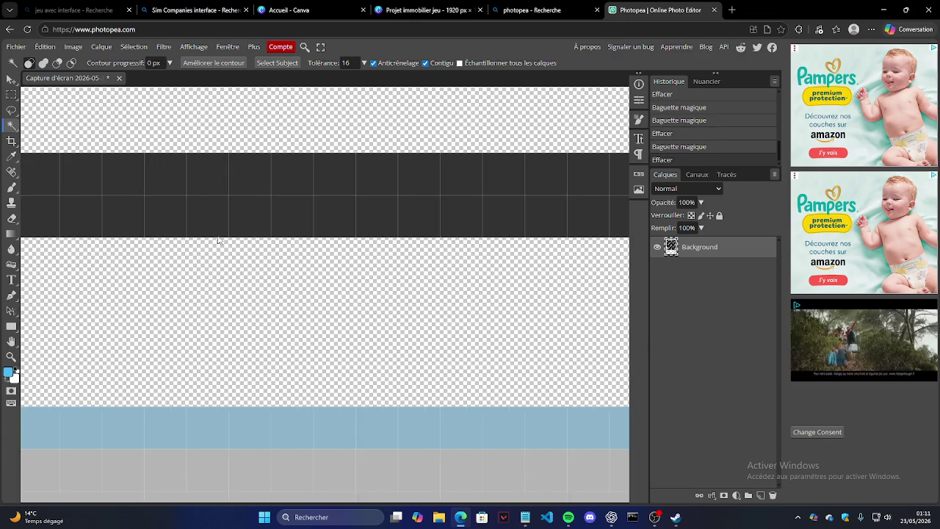
pyautogui.hscroll(2, 218, 245)
pyautogui.hscroll(2, 219, 243)
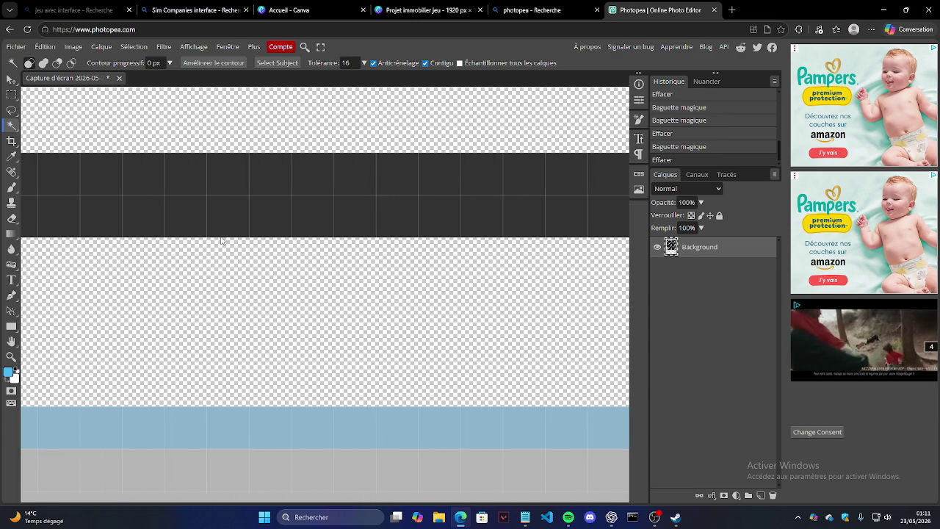
pyautogui.hscroll(2, 219, 241)
pyautogui.hscroll(2, 221, 240)
pyautogui.hscroll(2, 220, 237)
pyautogui.hscroll(2, 219, 235)
pyautogui.hscroll(2, 218, 233)
pyautogui.hscroll(2, 215, 231)
pyautogui.hscroll(2, 215, 230)
pyautogui.hscroll(2, 215, 231)
pyautogui.hscroll(2, 215, 230)
pyautogui.hscroll(2, 215, 230)
pyautogui.hscroll(-2, 214, 230)
pyautogui.hscroll(-2, 213, 231)
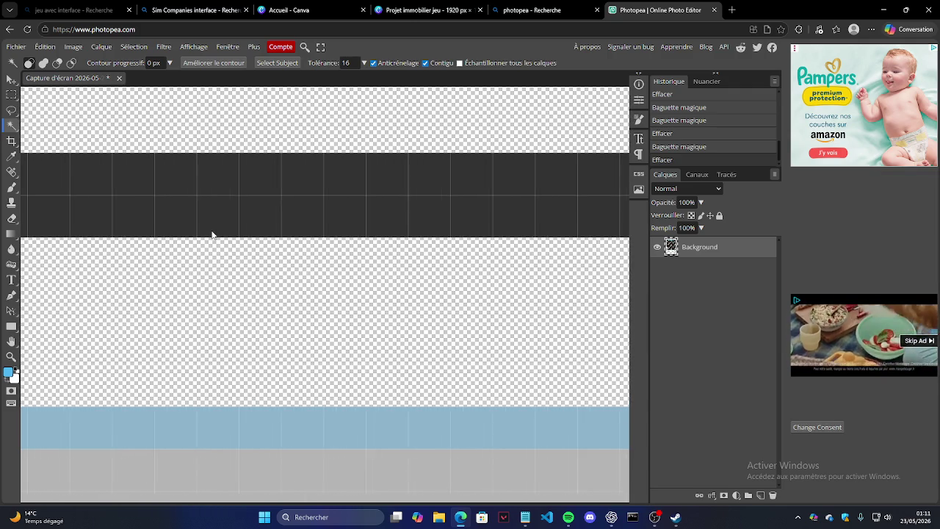
pyautogui.hscroll(-2, 214, 232)
pyautogui.hscroll(-2, 219, 236)
pyautogui.hscroll(2, 224, 242)
pyautogui.hscroll(2, 231, 244)
pyautogui.hscroll(2, 241, 246)
pyautogui.hscroll(2, 252, 247)
pyautogui.hscroll(5, 252, 247)
pyautogui.hscroll(5, 286, 246)
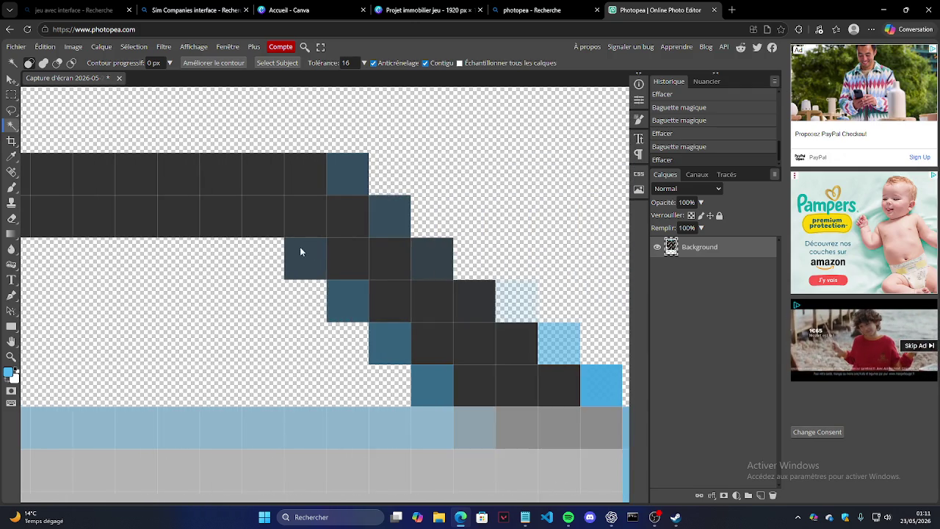
pyautogui.hscroll(5, 316, 261)
pyautogui.click(408, 379)
pyautogui.press('Delete')
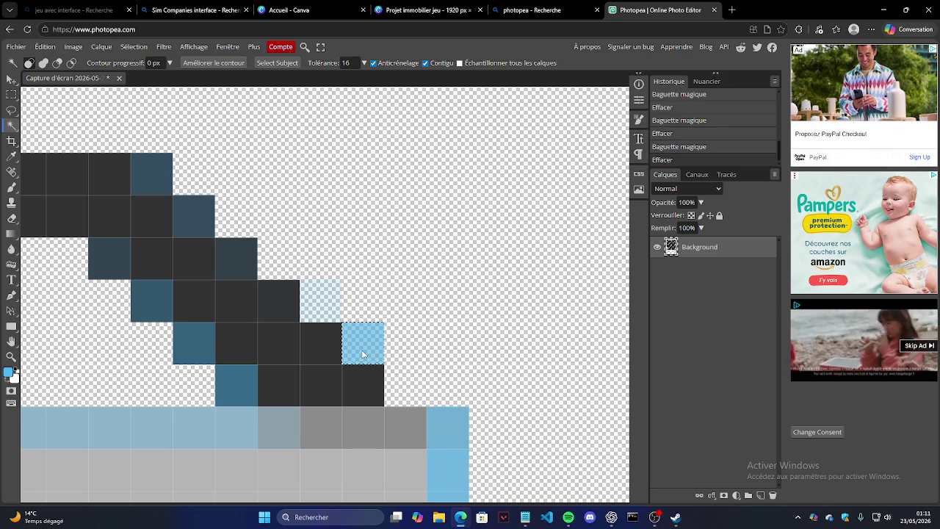
pyautogui.click(363, 343)
pyautogui.press('Delete')
pyautogui.click(245, 248)
pyautogui.press('Delete')
pyautogui.click(195, 210)
pyautogui.press('Delete')
pyautogui.click(163, 176)
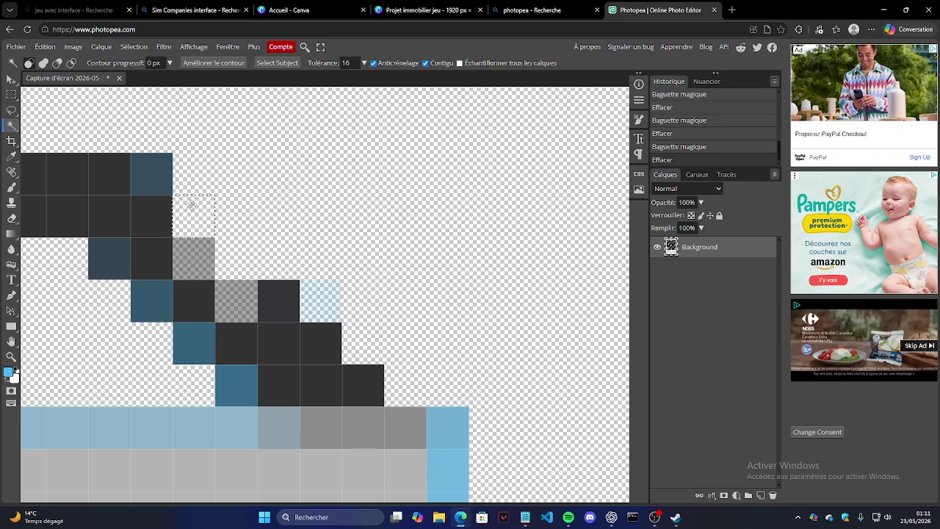
pyautogui.press('Delete')
pyautogui.click(125, 273)
pyautogui.press('Delete')
pyautogui.click(151, 301)
pyautogui.press('Delete')
pyautogui.click(190, 346)
pyautogui.press('Delete')
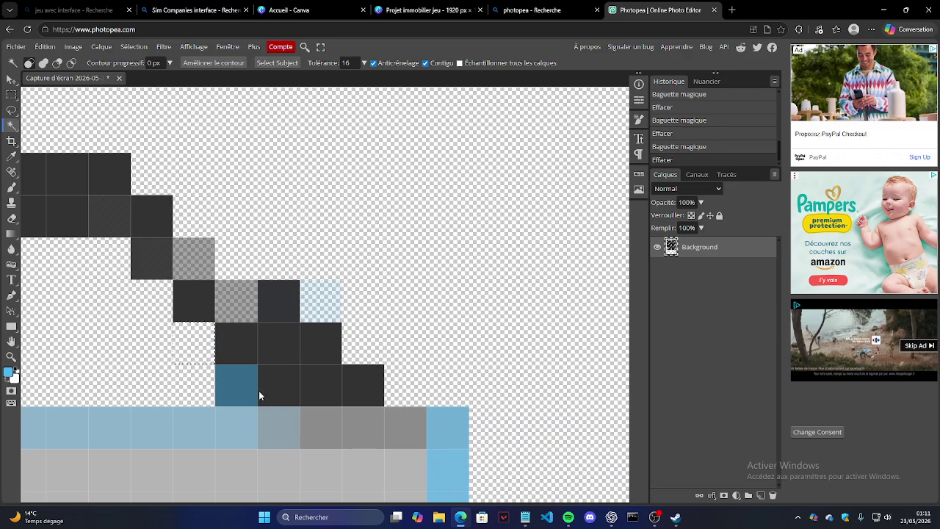
pyautogui.click(245, 383)
pyautogui.press('Delete')
# Zoom back out and select the whole canvas.
pyautogui.click(11, 356)
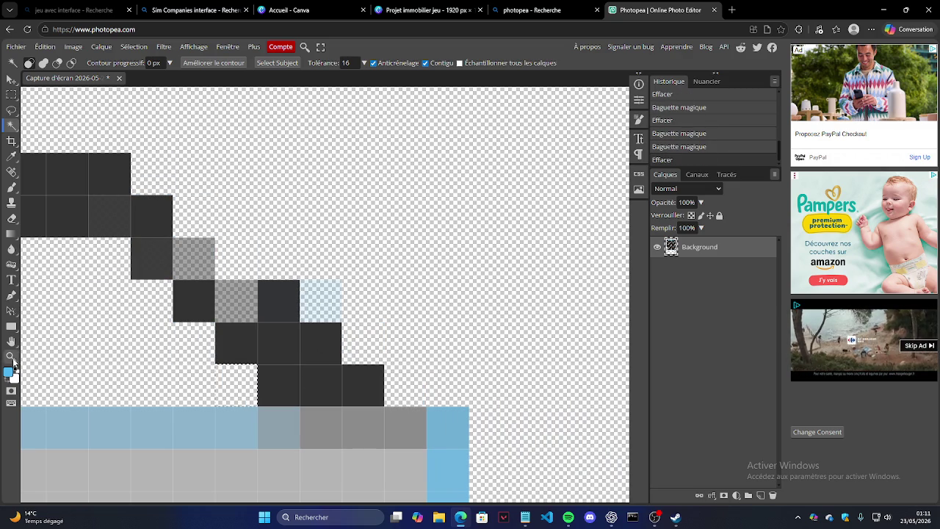
pyautogui.scroll(-2, 378, 268)
pyautogui.scroll(-3, 304, 312)
pyautogui.scroll(-1, 305, 312)
pyautogui.hotkey('ctrl', 'a')
pyautogui.hotkey('ctrl', 'a')
pyautogui.hotkey('ctrl', 'a')
pyautogui.hotkey('ctrl', 'a')
pyautogui.hotkey('ctrl', 'a')
pyautogui.hotkey('ctrl', 'a')
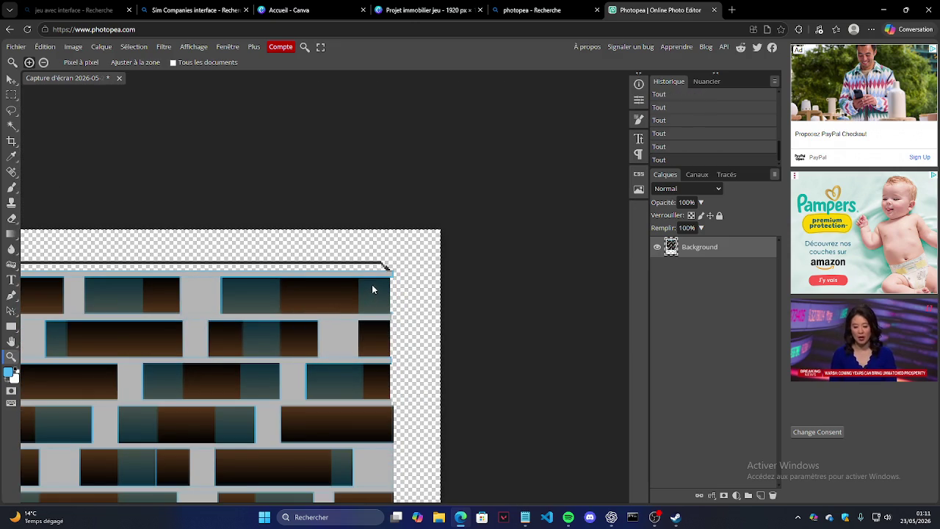
pyautogui.scroll(2, 382, 283)
pyautogui.scroll(3, 434, 271)
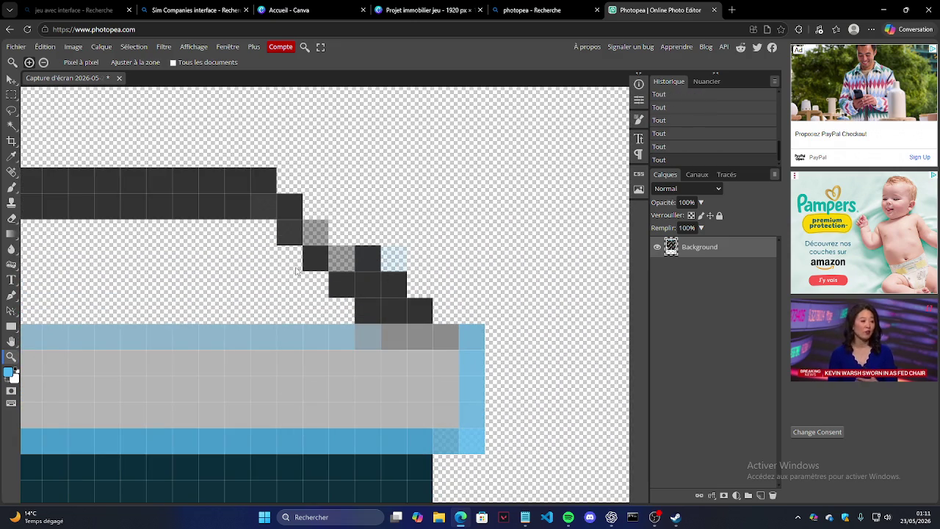
pyautogui.hotkey('ctrl', 'z')
pyautogui.click(11, 186)
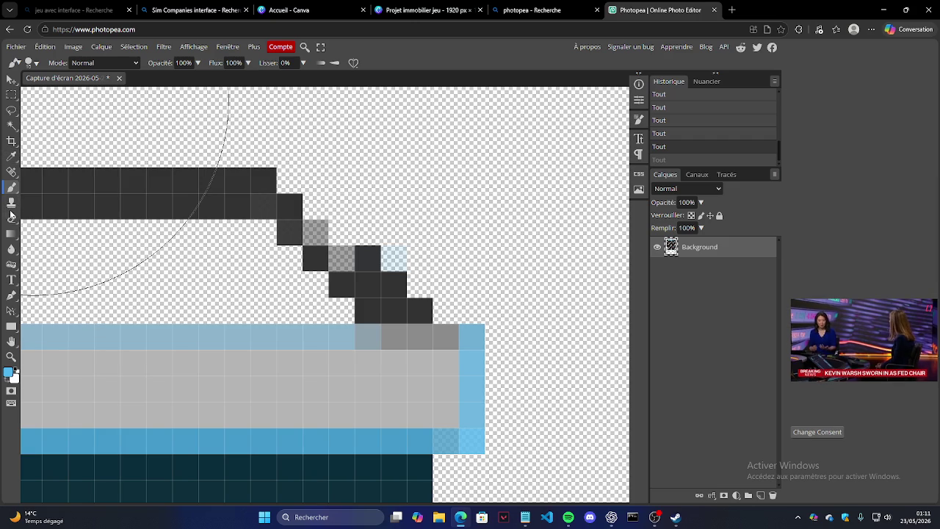
pyautogui.click(11, 295)
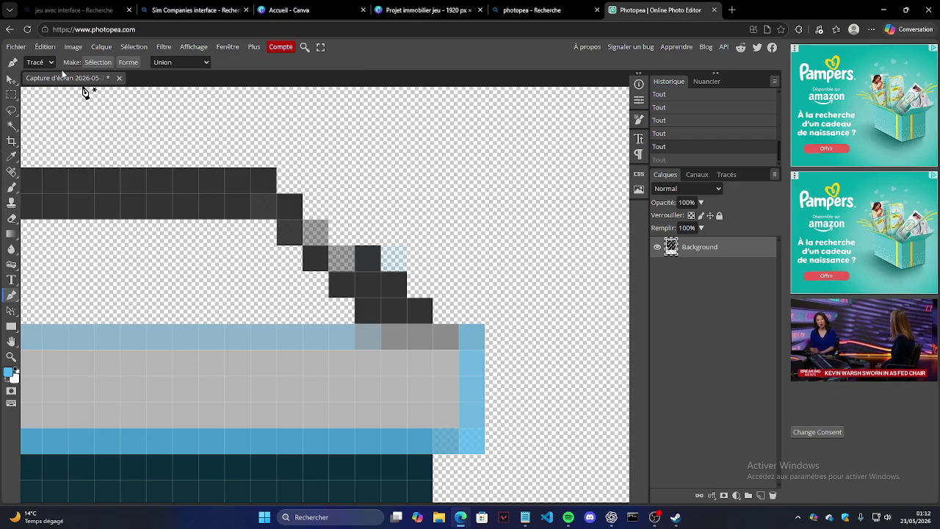
pyautogui.click(277, 194)
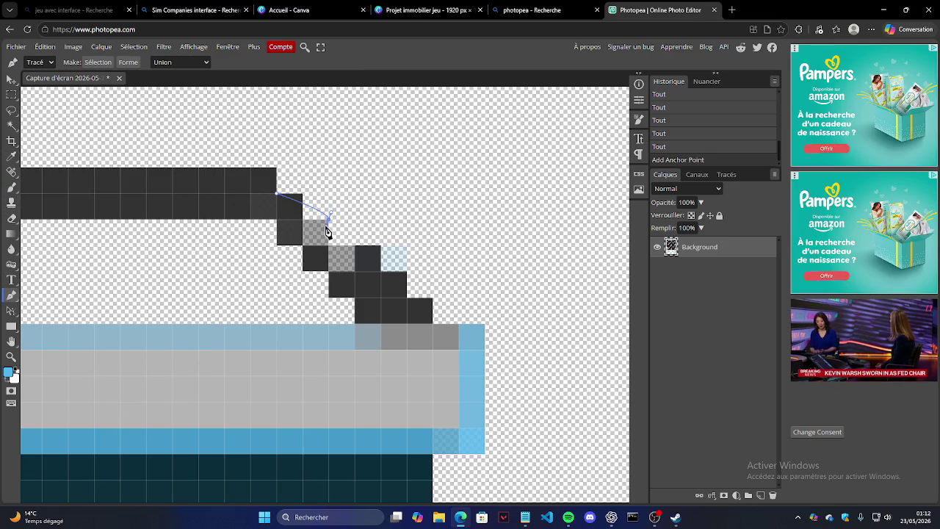
pyautogui.rightClick(365, 208)
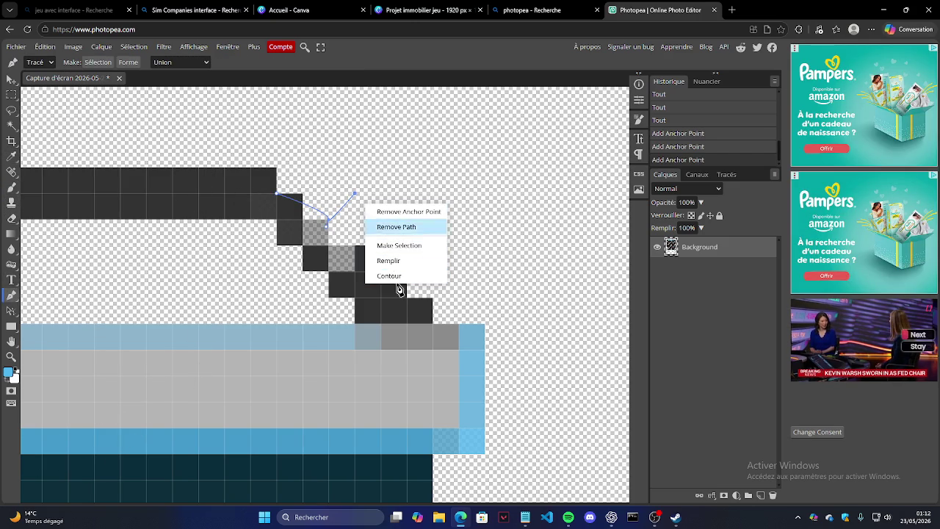
pyautogui.click(407, 167)
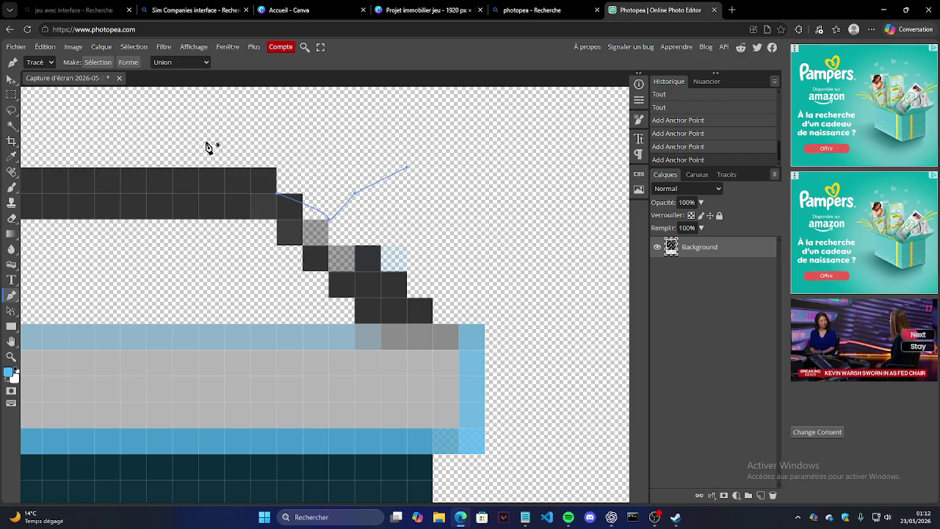
pyautogui.hotkey('ctrl', 'z')
pyautogui.hotkey('ctrl', 'z')
pyautogui.hotkey('ctrl', 'z')
pyautogui.hotkey('ctrl', 'z')
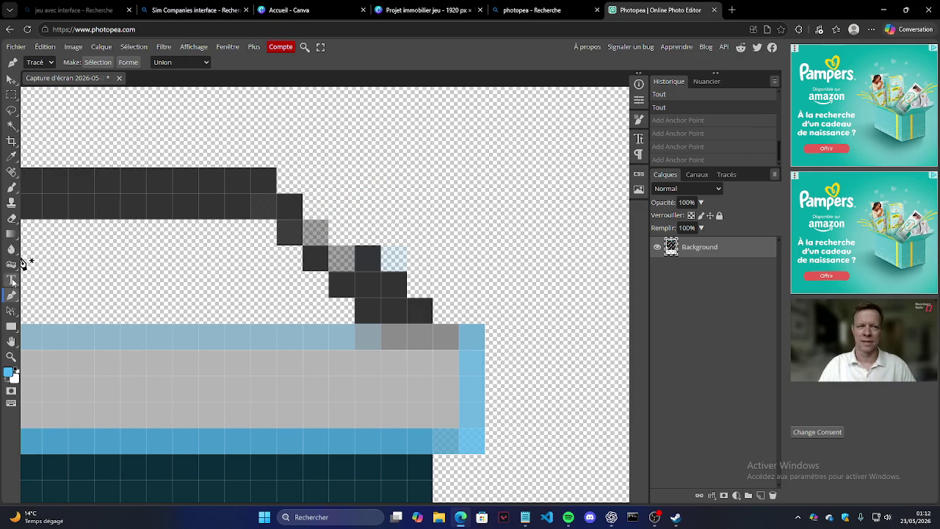
pyautogui.click(12, 326)
# Draw a small grey-filled square over the faded roof cell and delete the extra large rectangle.
pyautogui.moveTo(302, 220); pyautogui.dragTo(328, 245)
pyautogui.click(337, 229)
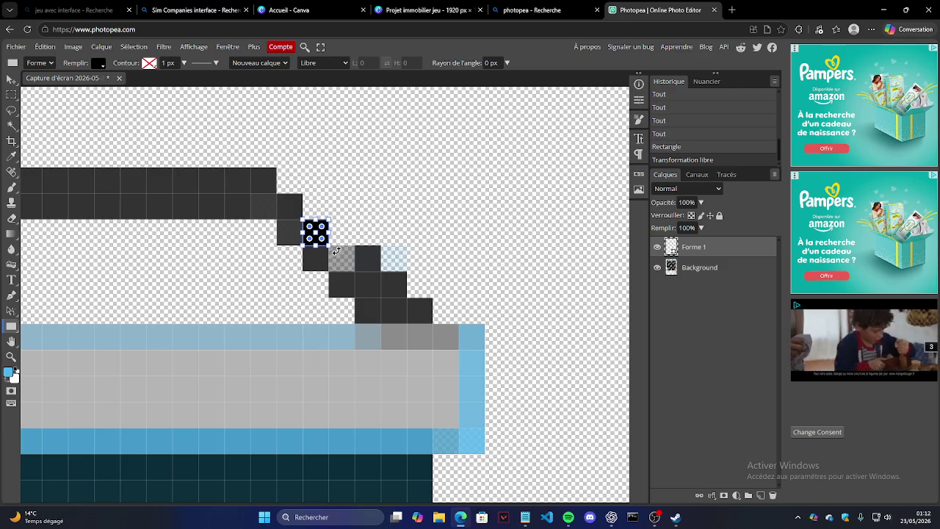
pyautogui.click(103, 65)
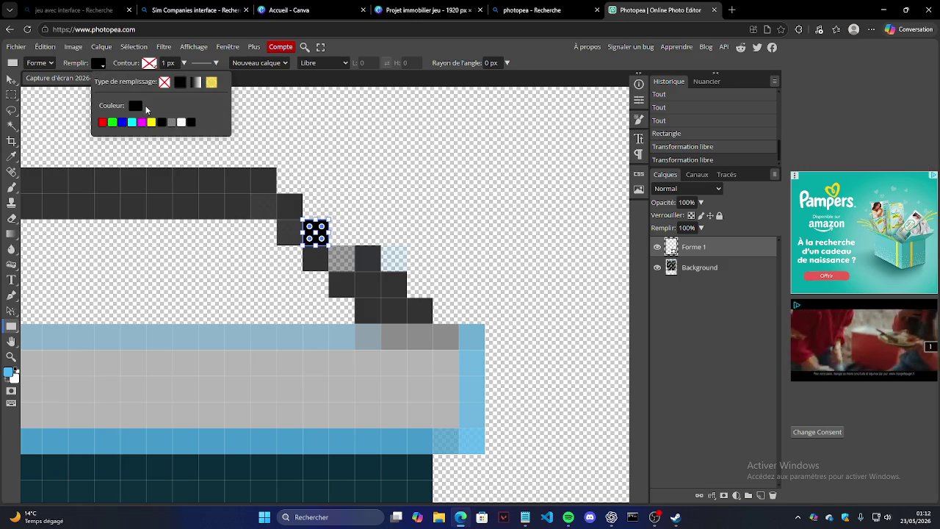
pyautogui.click(171, 122)
pyautogui.click(302, 140)
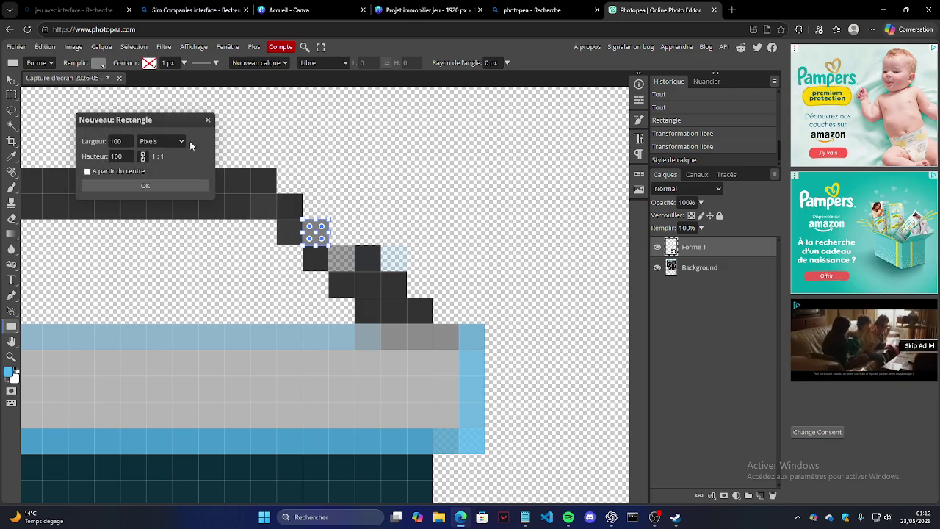
pyautogui.click(177, 182)
pyautogui.press('Delete')
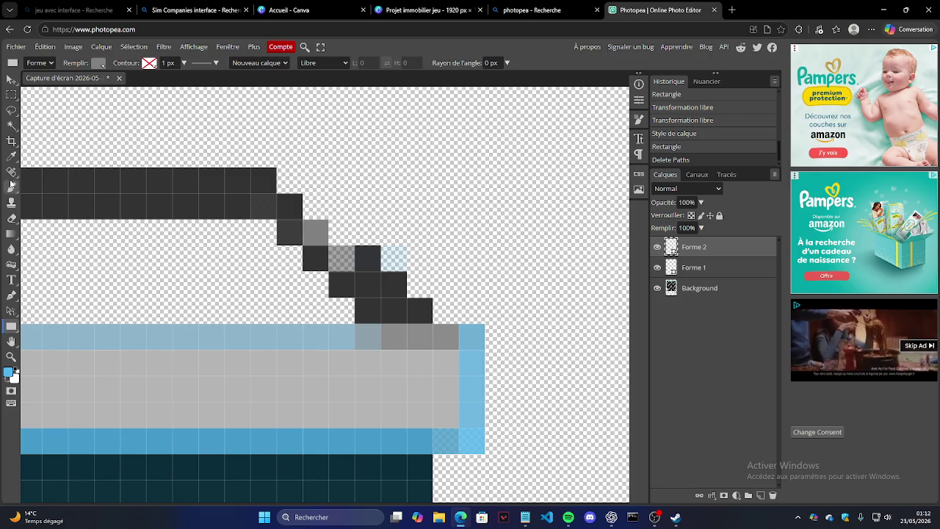
# Eyedropper the charcoal roof colour #333232 as the foreground colour.
pyautogui.click(12, 156)
pyautogui.moveTo(128, 186)
pyautogui.mouseDown()
pyautogui.moveTo(115, 170)
pyautogui.moveTo(111, 184)
pyautogui.mouseUp()
pyautogui.click(115, 172)
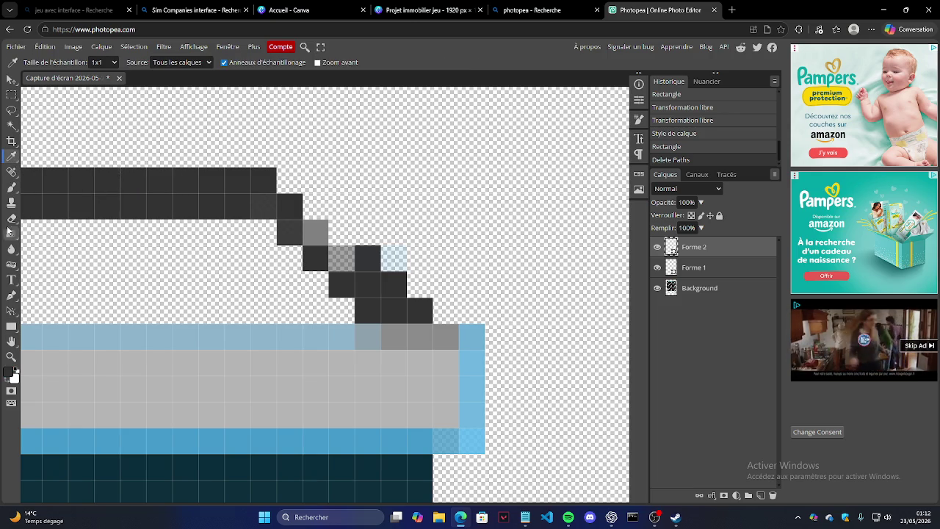
pyautogui.click(11, 326)
# Set the rectangle shape fill colour to dark grey 333232.
pyautogui.click(100, 64)
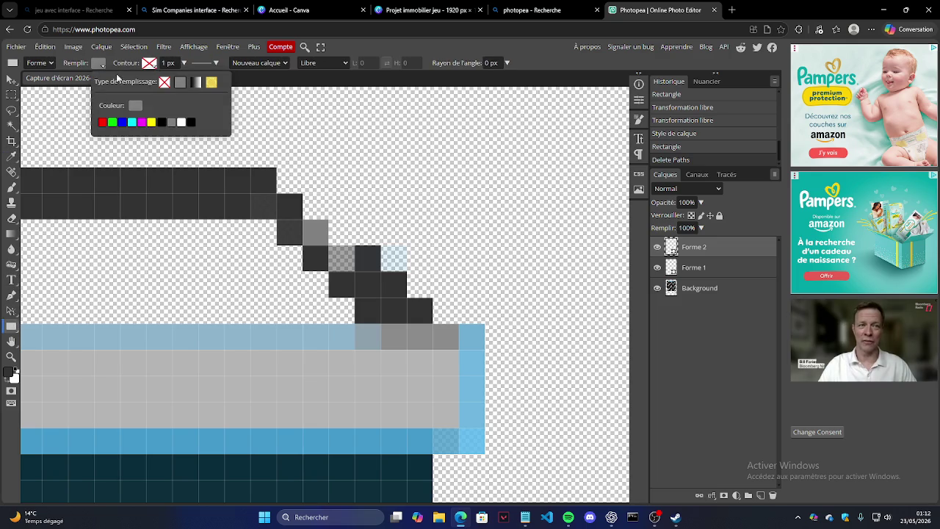
pyautogui.click(136, 106)
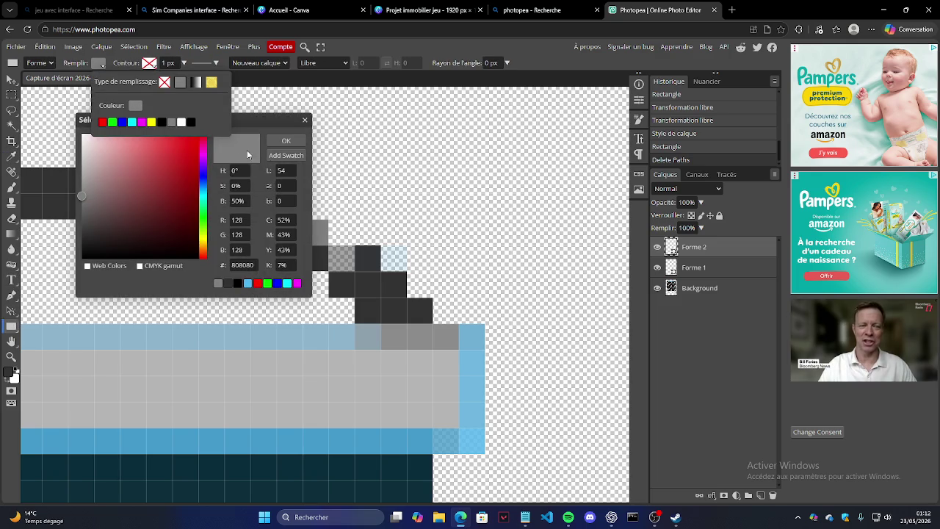
pyautogui.click(246, 265)
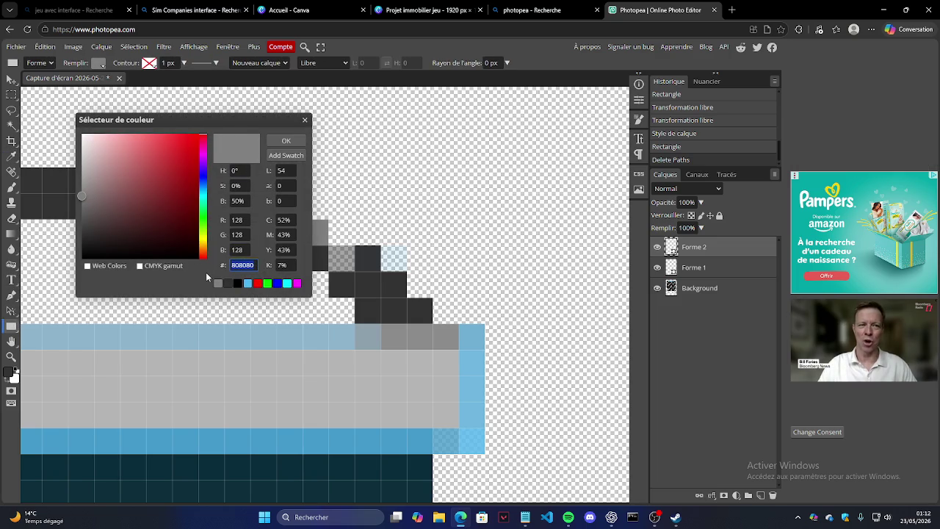
pyautogui.write('3332')
pyautogui.click(229, 283)
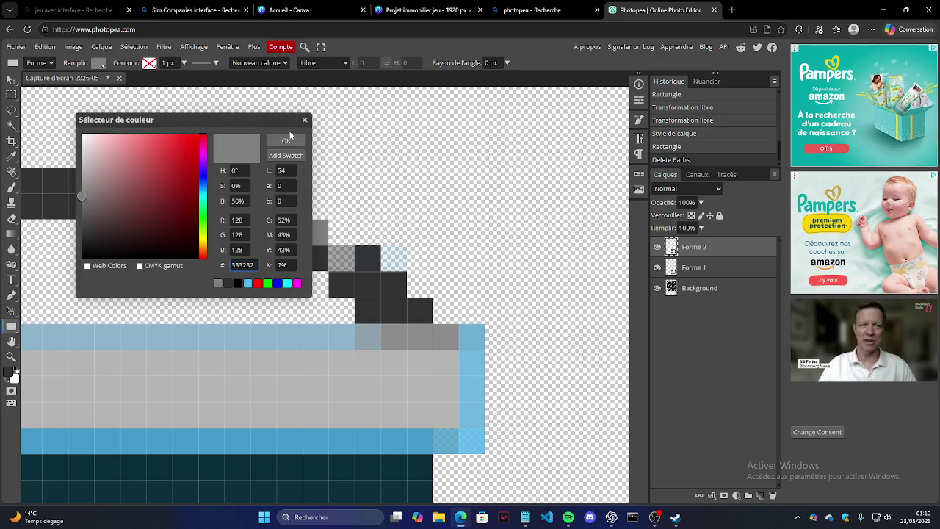
pyautogui.click(285, 140)
# Draw dark grey rectangles over the roof cell and step, including a large one.
pyautogui.moveTo(305, 221); pyautogui.dragTo(329, 245)
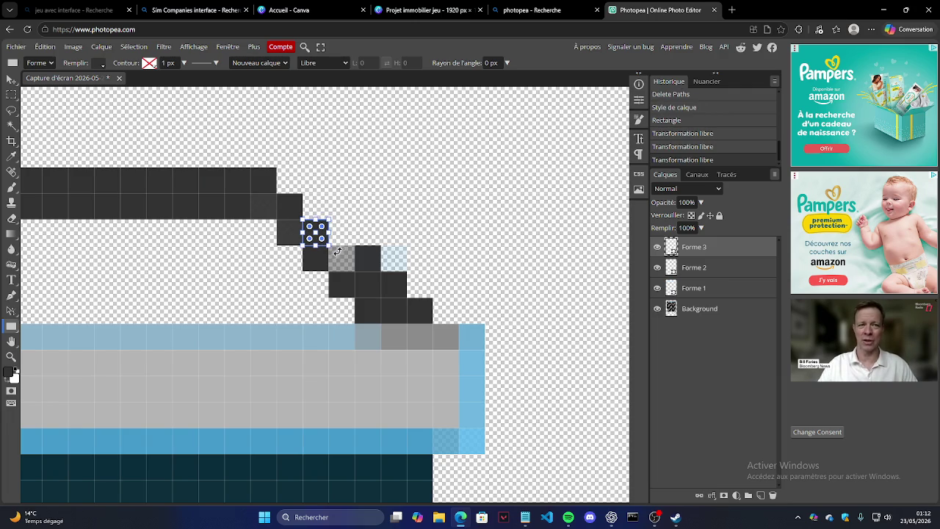
pyautogui.click(359, 254)
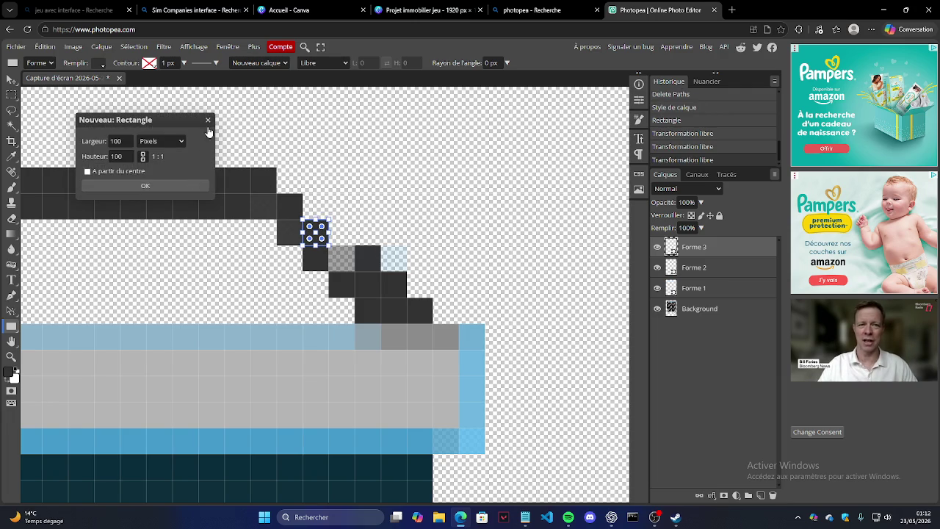
pyautogui.click(207, 119)
pyautogui.click(334, 257)
pyautogui.click(259, 200)
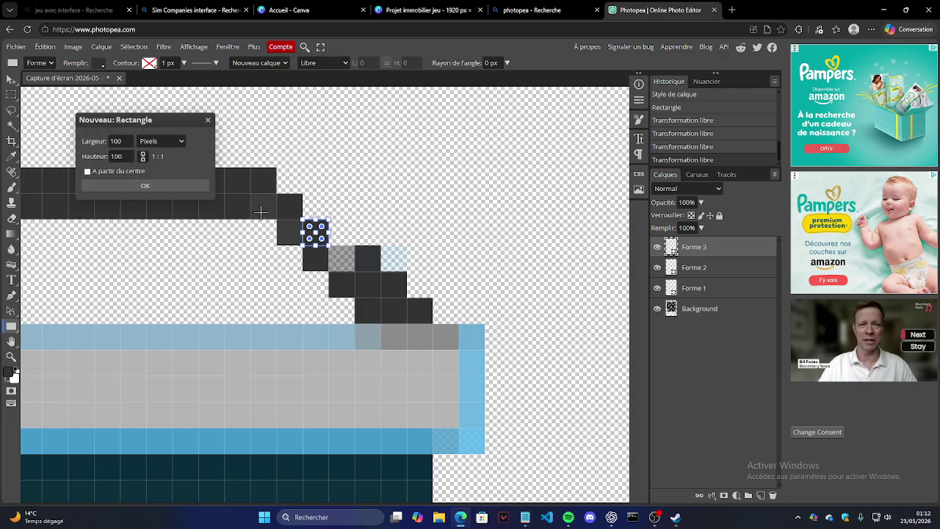
pyautogui.click(155, 184)
pyautogui.moveTo(276, 265); pyautogui.dragTo(328, 195)
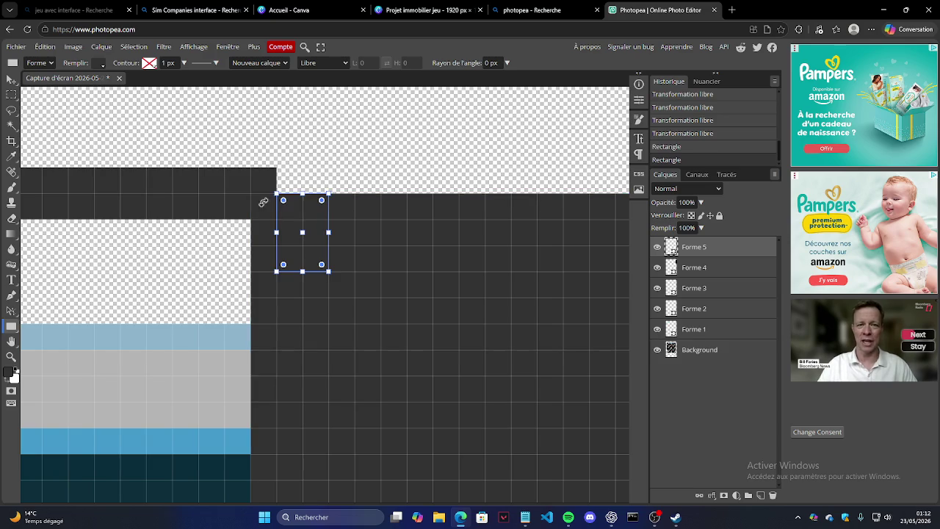
# Undo the stray rectangles and redraw the large dark rectangle from the roof step.
pyautogui.press('Delete')
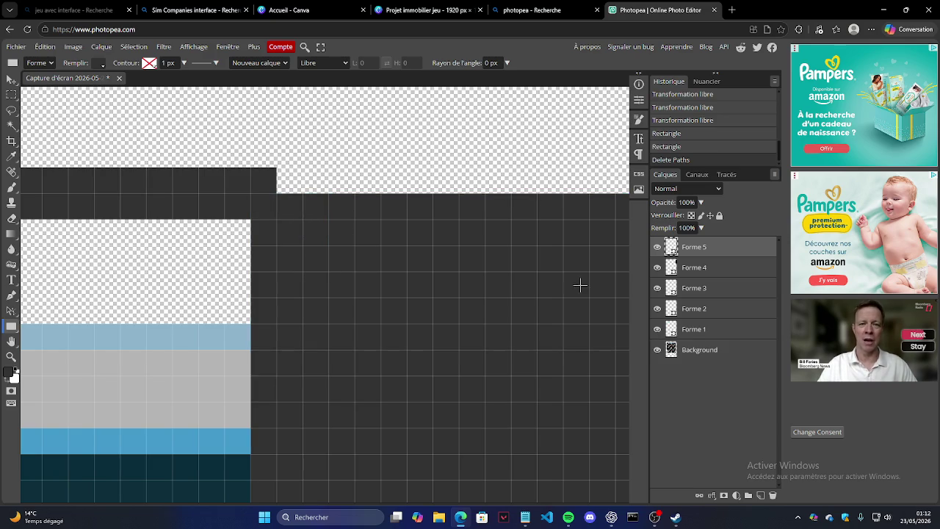
pyautogui.hotkey('ctrl', 'z')
pyautogui.hotkey('ctrl', 'z')
pyautogui.hotkey('ctrl', 'z')
pyautogui.click(373, 198)
pyautogui.click(208, 119)
pyautogui.click(348, 265)
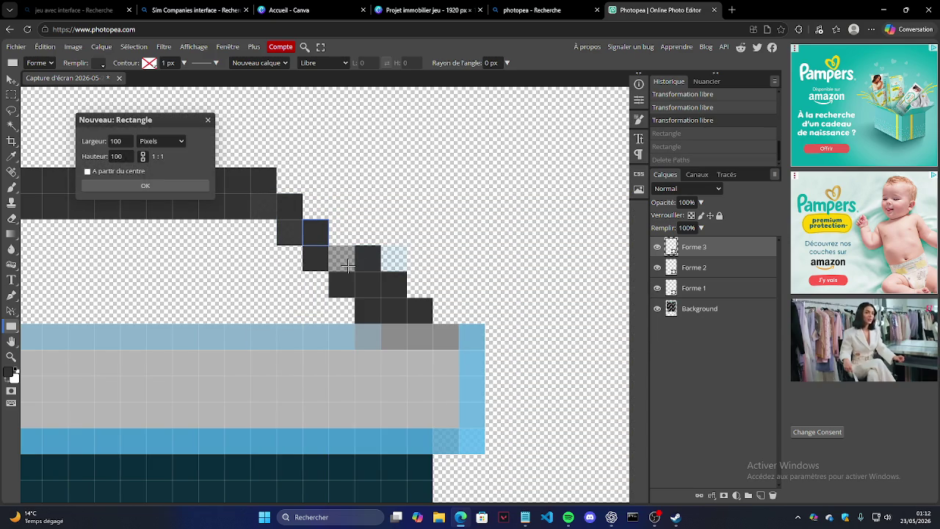
pyautogui.click(185, 185)
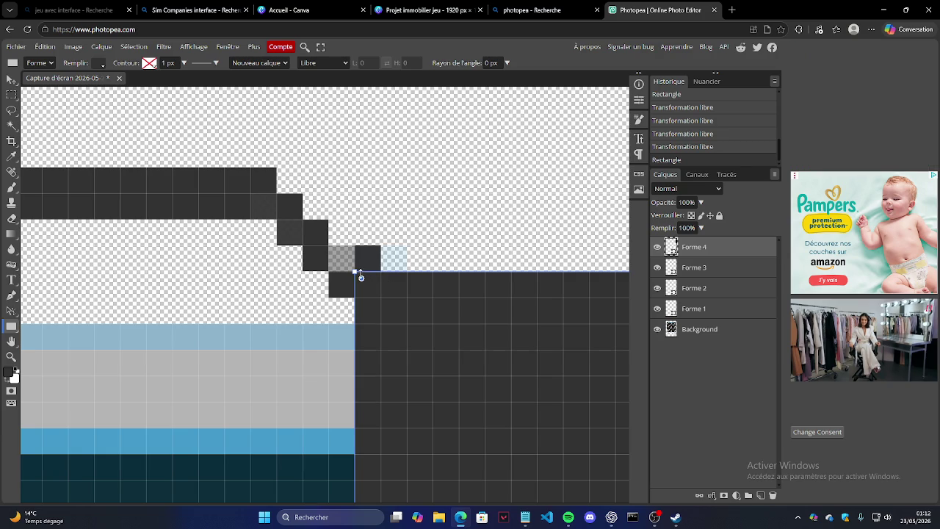
pyautogui.moveTo(355, 274); pyautogui.dragTo(460, 349)
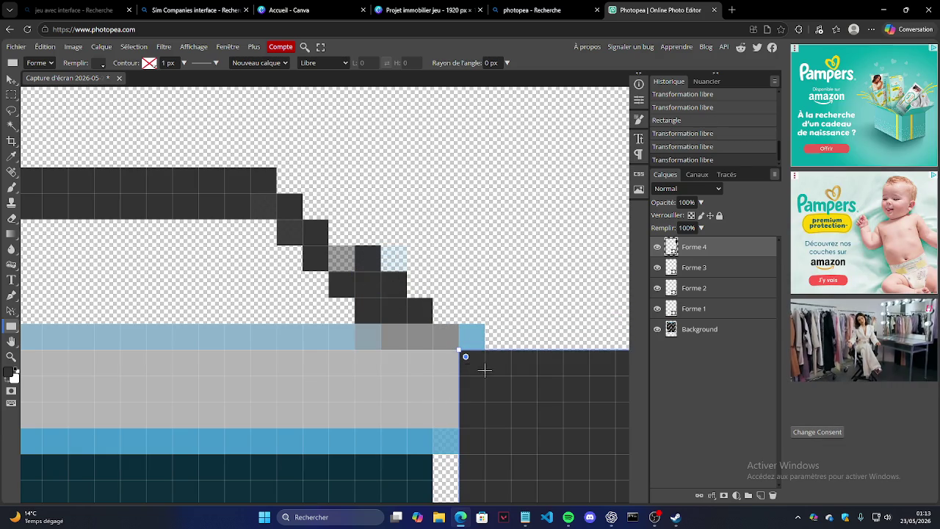
# Remove the small rectangle at the blue band's end, select Forme 4, and zoom out to the whole design.
pyautogui.moveTo(490, 320); pyautogui.dragTo(486, 325)
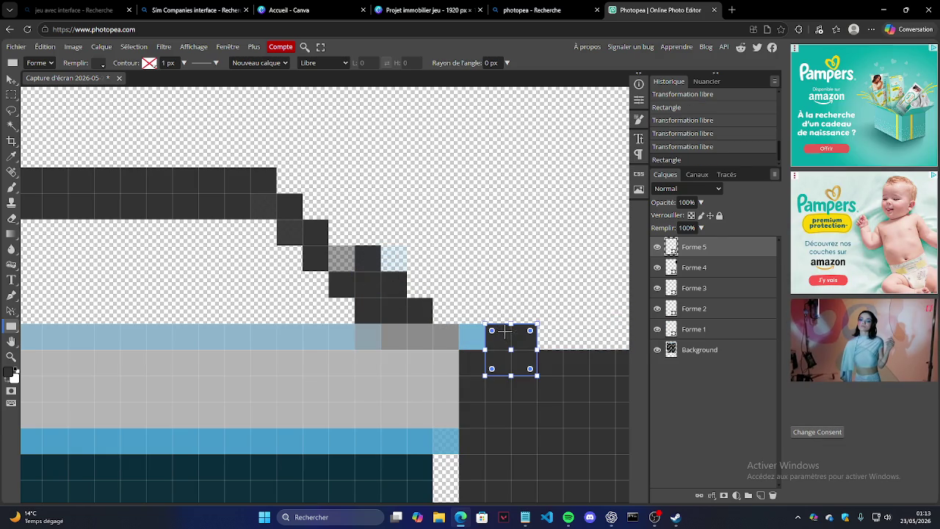
pyautogui.press('Delete')
pyautogui.click(689, 274)
pyautogui.moveTo(581, 358); pyautogui.dragTo(593, 355)
pyautogui.hotkey('ctrl', 'z')
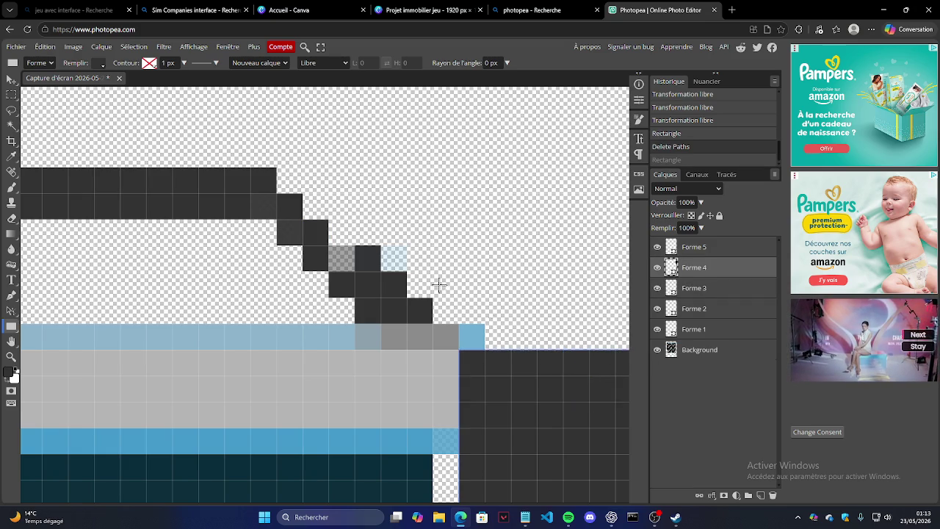
pyautogui.scroll(-5, 210, 223)
pyautogui.click(11, 356)
pyautogui.scroll(-3, 104, 335)
pyautogui.scroll(-3, 250, 266)
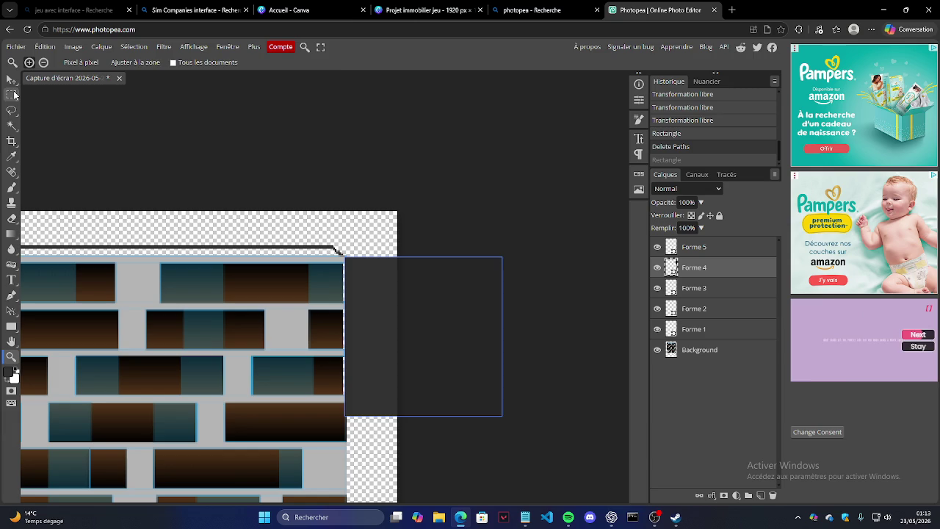
# Move the dark grey Forme 4 square around beside the facade.
pyautogui.click(11, 79)
pyautogui.moveTo(385, 296); pyautogui.dragTo(279, 251)
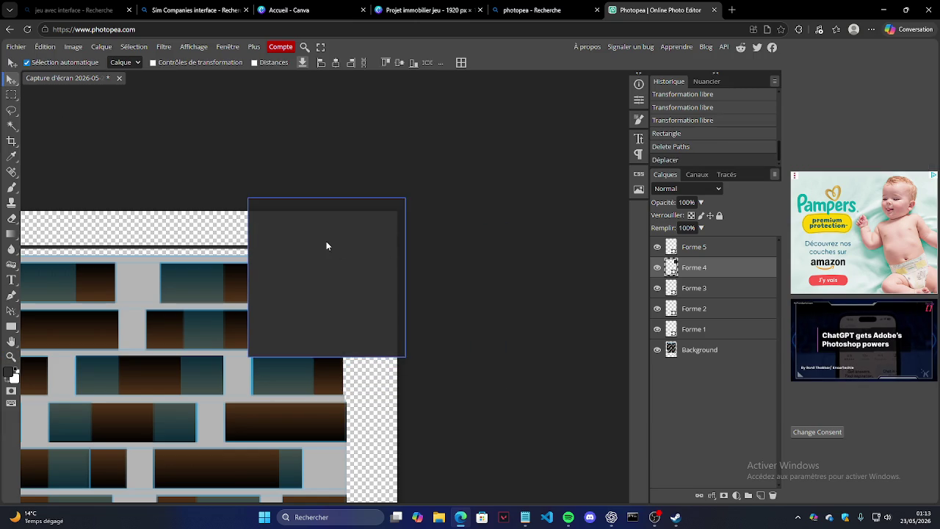
pyautogui.scroll(3, 308, 242)
pyautogui.hscroll(-4, 308, 242)
pyautogui.hscroll(1, 301, 314)
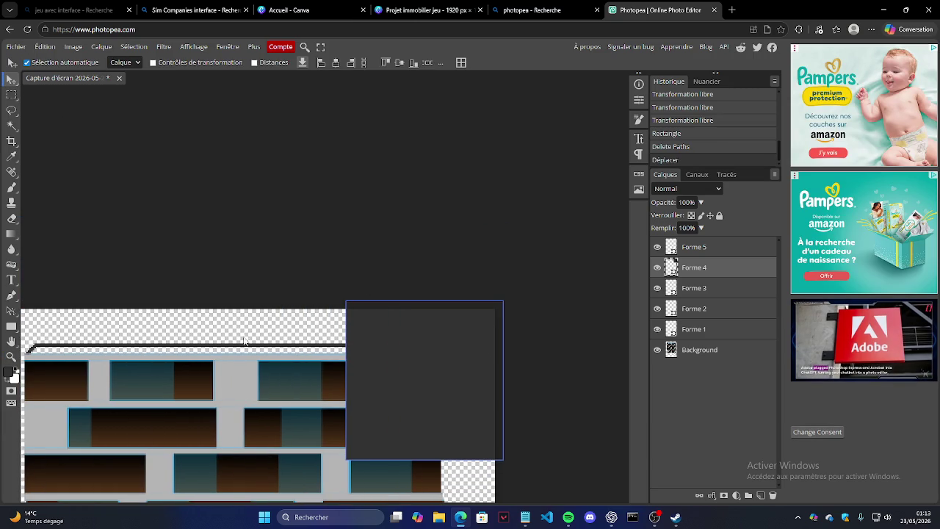
pyautogui.click(11, 326)
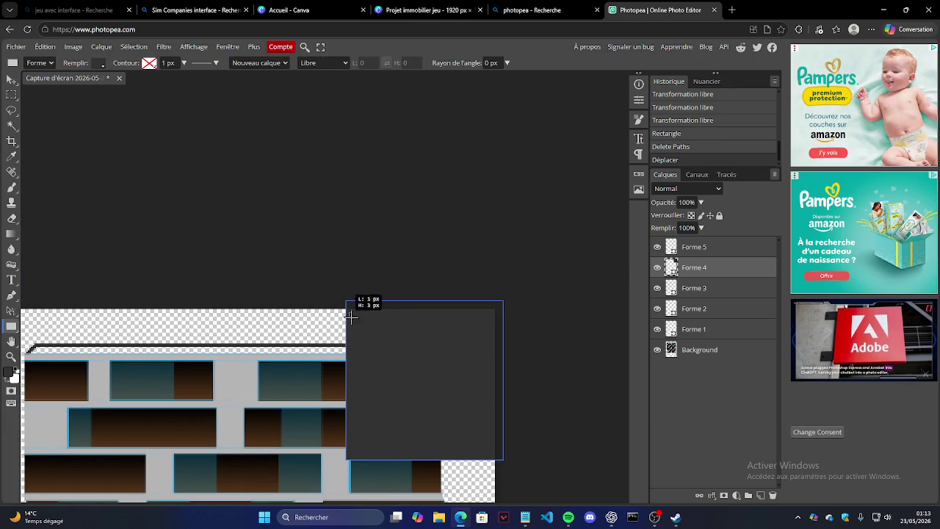
pyautogui.moveTo(350, 314); pyautogui.dragTo(360, 328)
pyautogui.hotkey('ctrl', 'z')
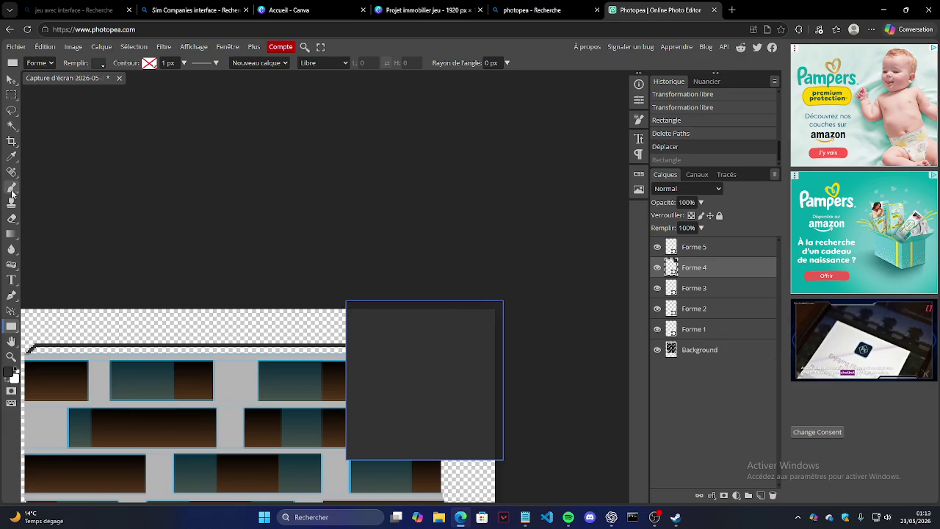
pyautogui.click(12, 79)
pyautogui.moveTo(408, 347); pyautogui.dragTo(425, 224)
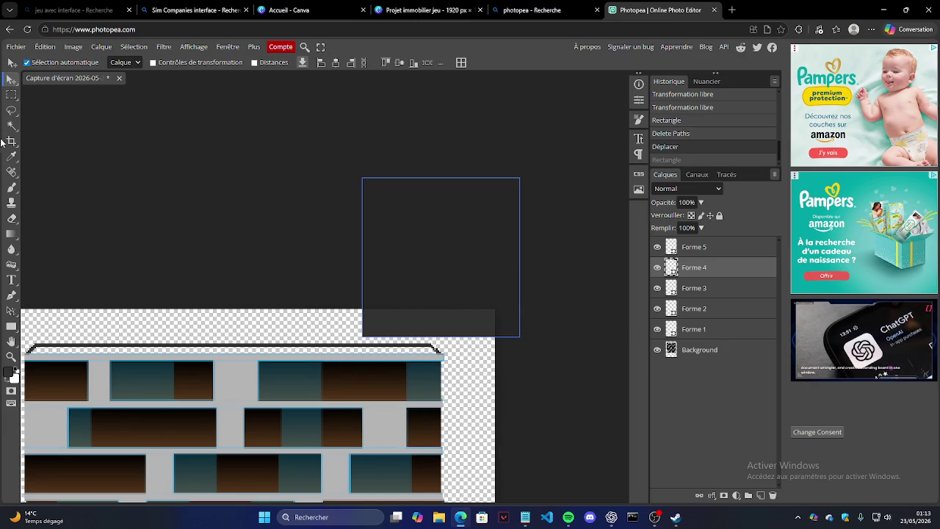
# Try selecting and deleting part of the dark grey square with a rectangular selection.
pyautogui.click(12, 94)
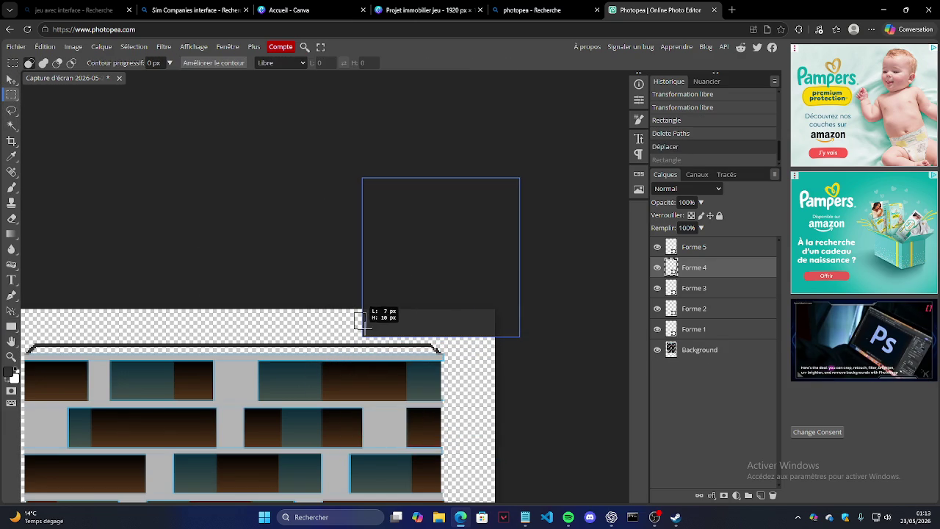
pyautogui.moveTo(360, 323); pyautogui.dragTo(375, 335)
pyautogui.moveTo(439, 341); pyautogui.dragTo(522, 350)
pyautogui.click(392, 316)
pyautogui.moveTo(385, 333); pyautogui.dragTo(384, 333)
pyautogui.press('Delete')
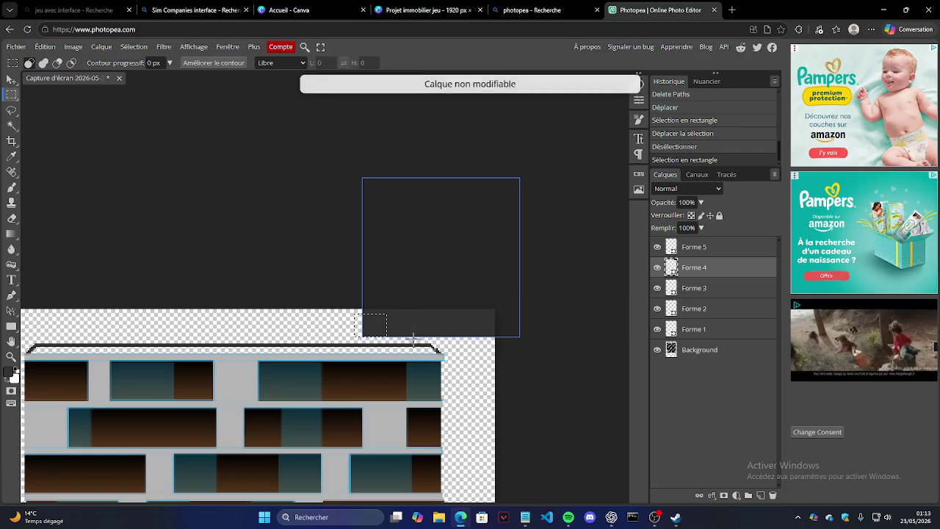
pyautogui.click(543, 346)
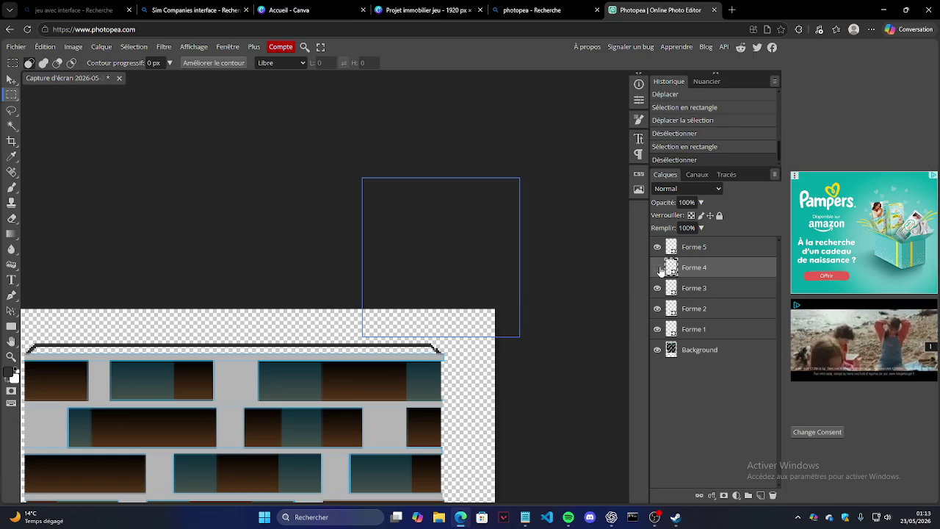
# Delete the Forme 4 layer via Supprimer and zoom in on the roof's right corner.
pyautogui.rightClick(728, 269)
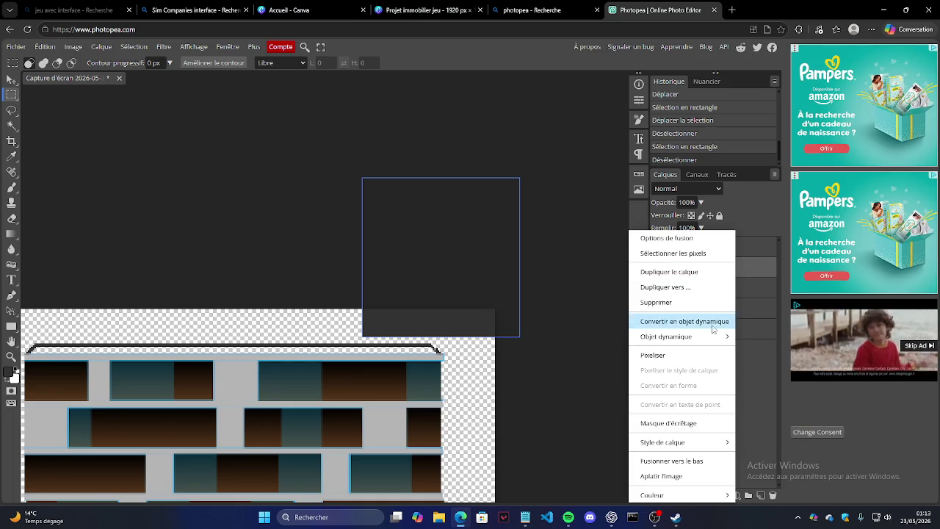
pyautogui.click(679, 305)
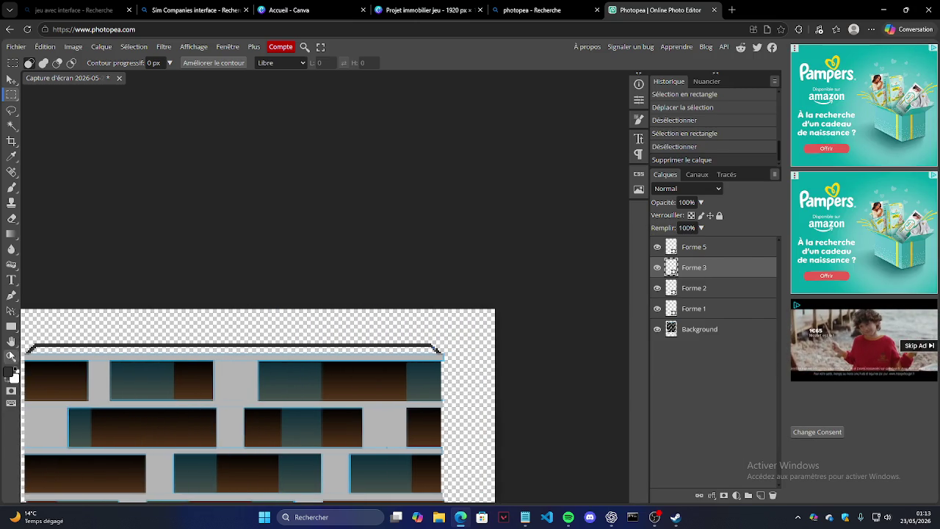
pyautogui.press('z')
pyautogui.click(455, 353)
# Zoom in closely on the roof's right corner pixels and make Forme 2 active.
pyautogui.click(418, 345)
pyautogui.click(407, 341)
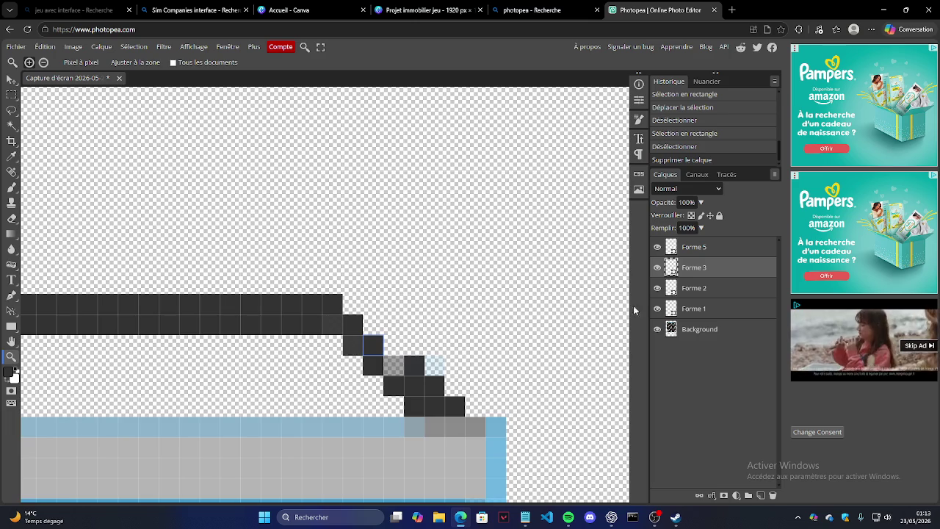
pyautogui.click(690, 288)
pyautogui.click(706, 311)
pyautogui.click(716, 294)
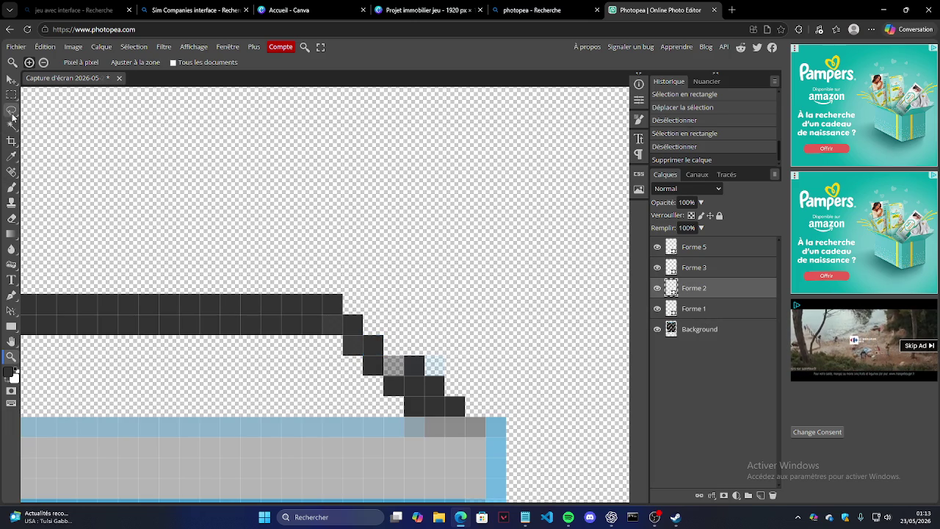
# Draw small dark squares filling the missing pixels along the roof's stepped corner.
pyautogui.click(11, 326)
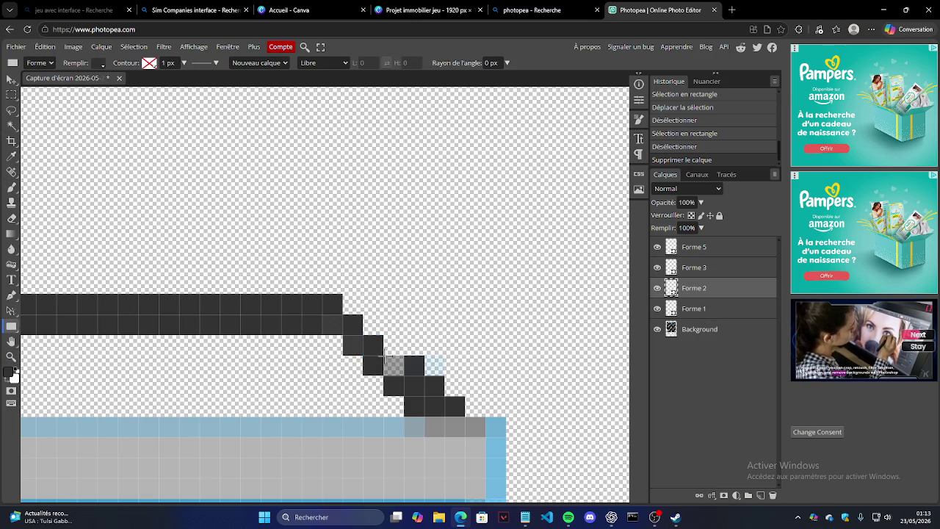
pyautogui.moveTo(389, 360); pyautogui.dragTo(402, 367)
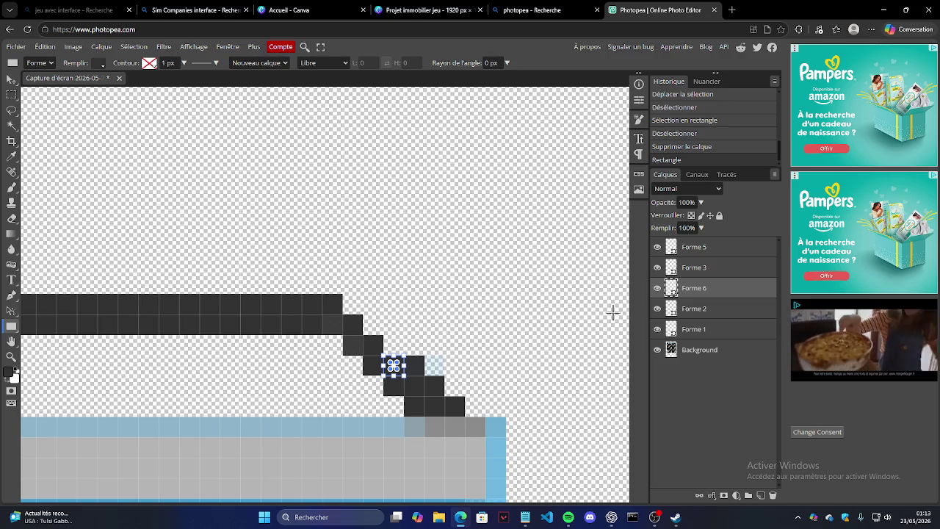
pyautogui.click(713, 355)
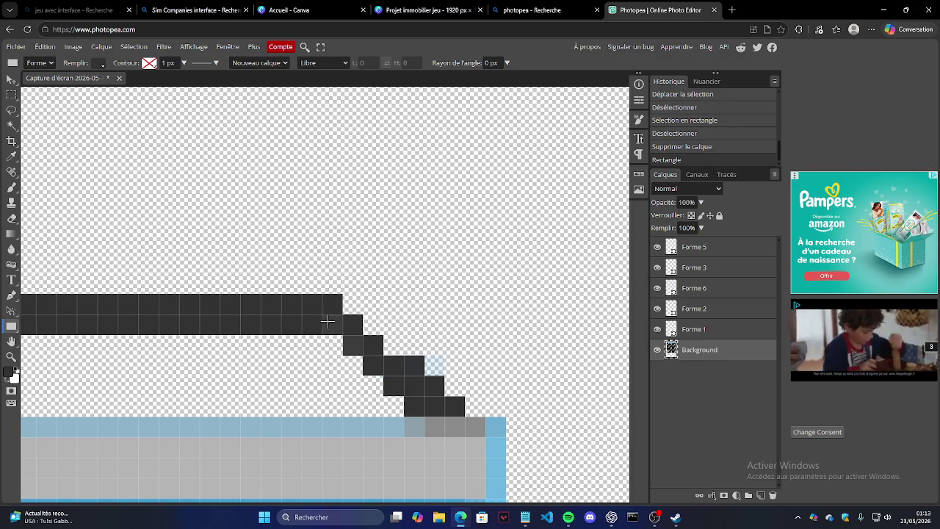
pyautogui.moveTo(334, 323); pyautogui.dragTo(376, 330)
pyautogui.moveTo(344, 296)
pyautogui.mouseDown()
pyautogui.moveTo(403, 355)
pyautogui.moveTo(444, 376)
pyautogui.mouseUp()
# Zoom in on the roof's left corner to check the edge.
pyautogui.press('z')
pyautogui.scroll(-3, 331, 331)
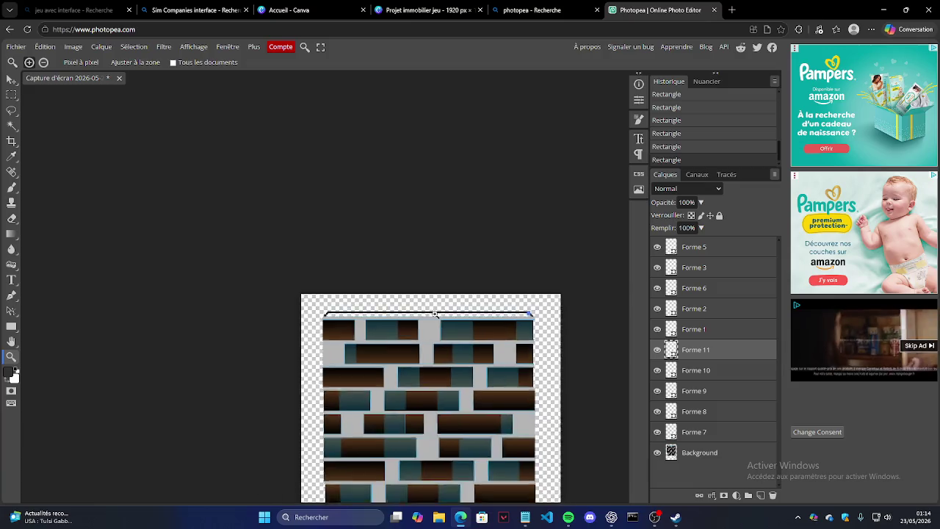
pyautogui.click(385, 330)
pyautogui.scroll(3, 384, 330)
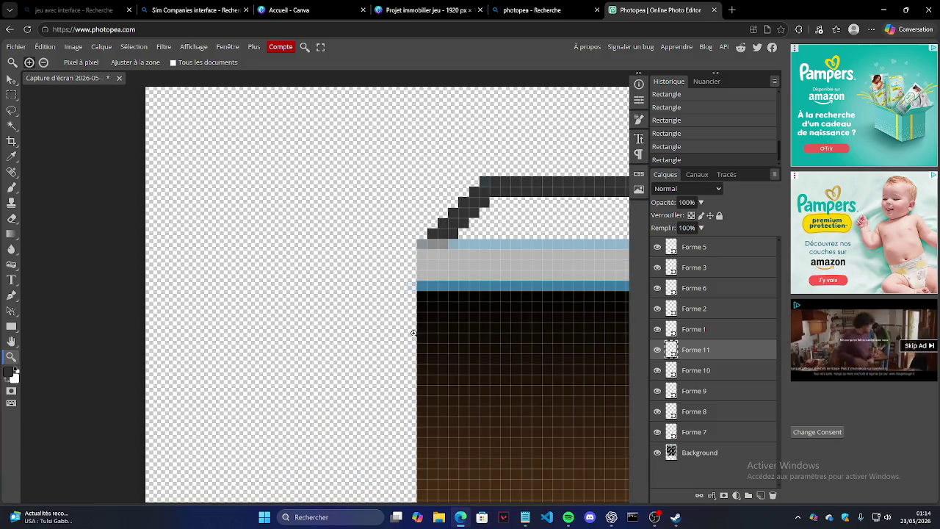
pyautogui.scroll(-1, 413, 333)
pyautogui.scroll(-3, 367, 326)
pyautogui.scroll(-2, 321, 320)
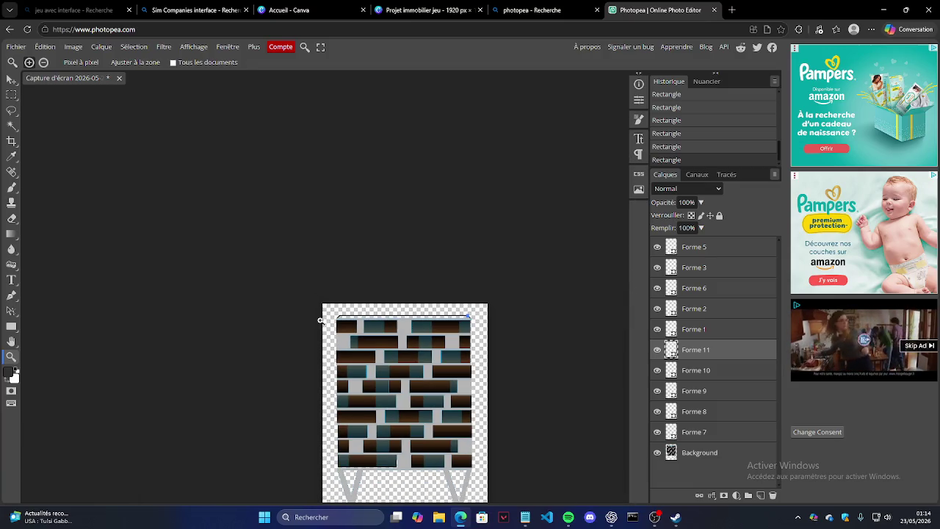
pyautogui.click(17, 47)
pyautogui.moveTo(47, 193)
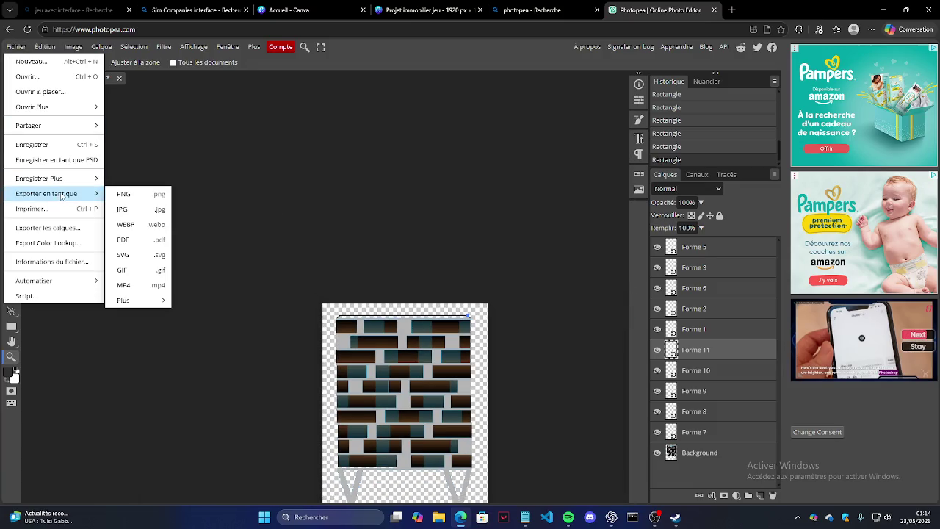
# Open the PNG export dialog at 313 × 446 px and select the file name for replacing.
pyautogui.click(150, 196)
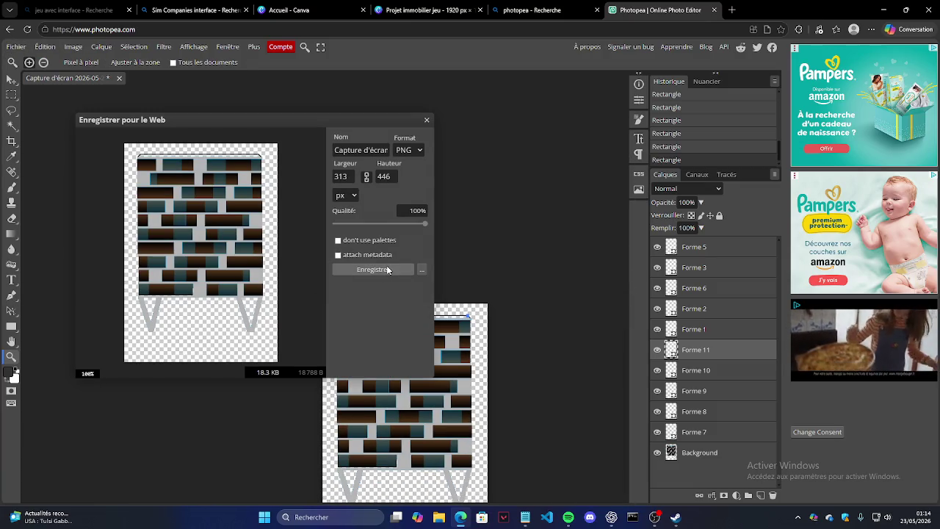
pyautogui.click(355, 149)
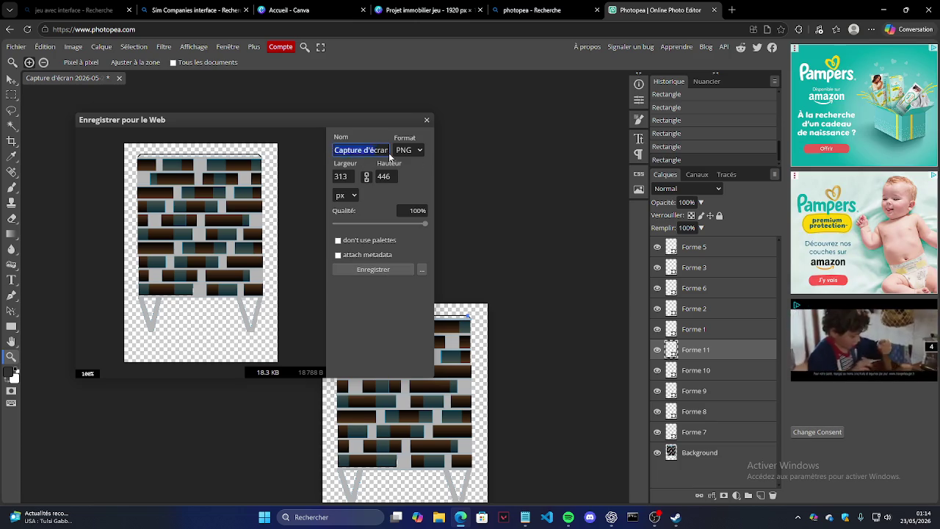
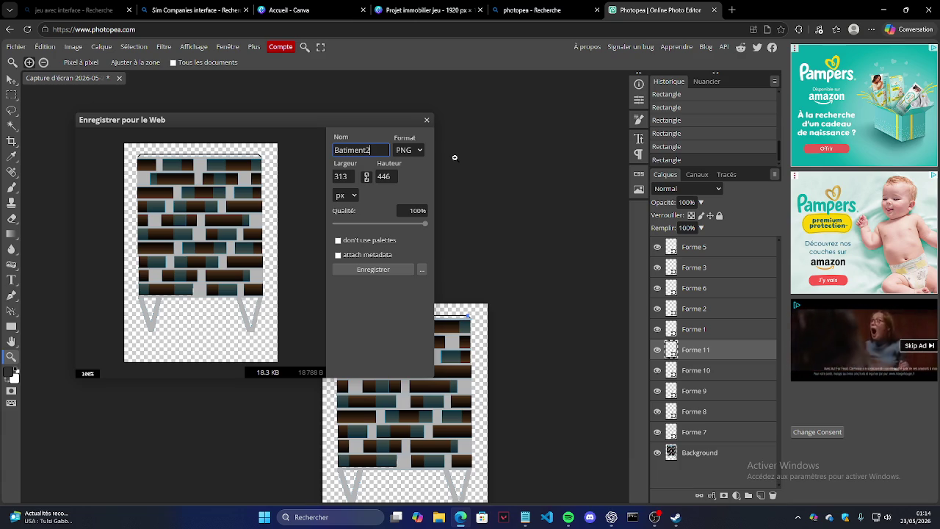
# Download the sprite as Batiment2.png, then open the Downloads folder in File Explorer.
pyautogui.click(393, 273)
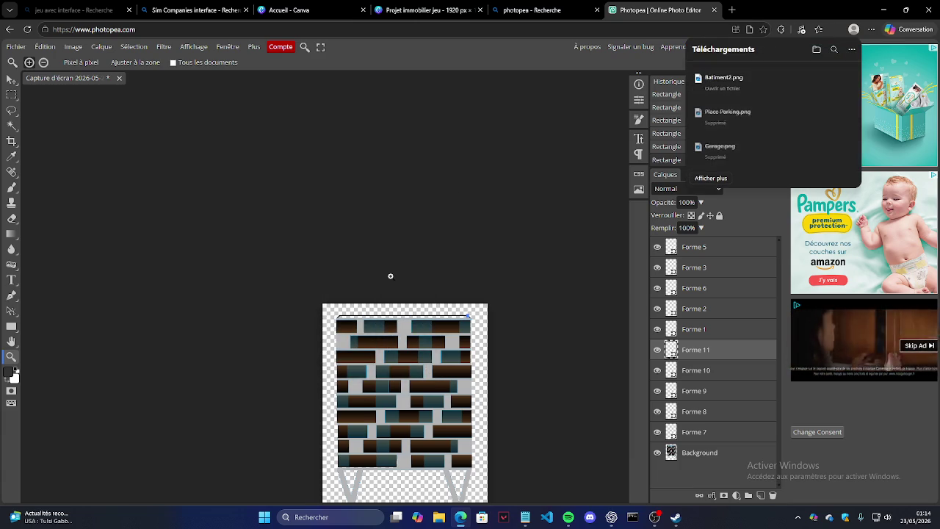
pyautogui.click(439, 517)
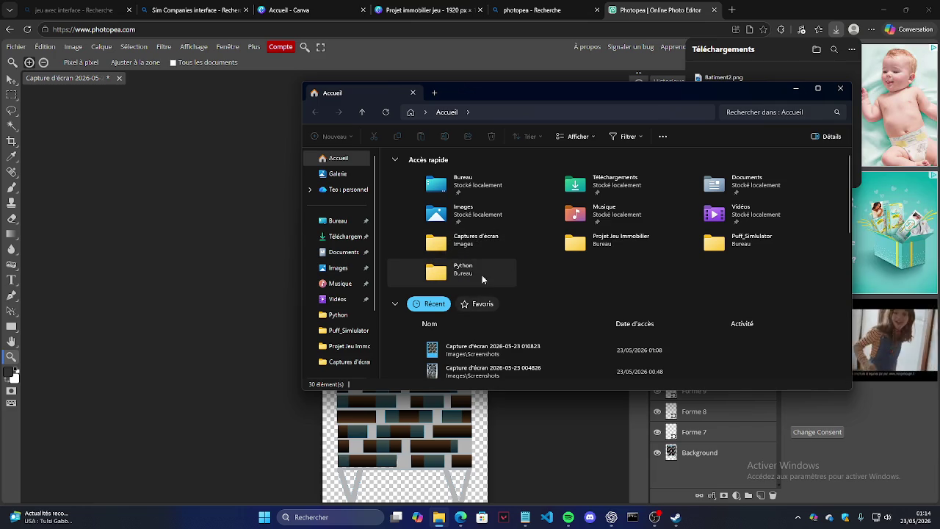
pyautogui.click(356, 236)
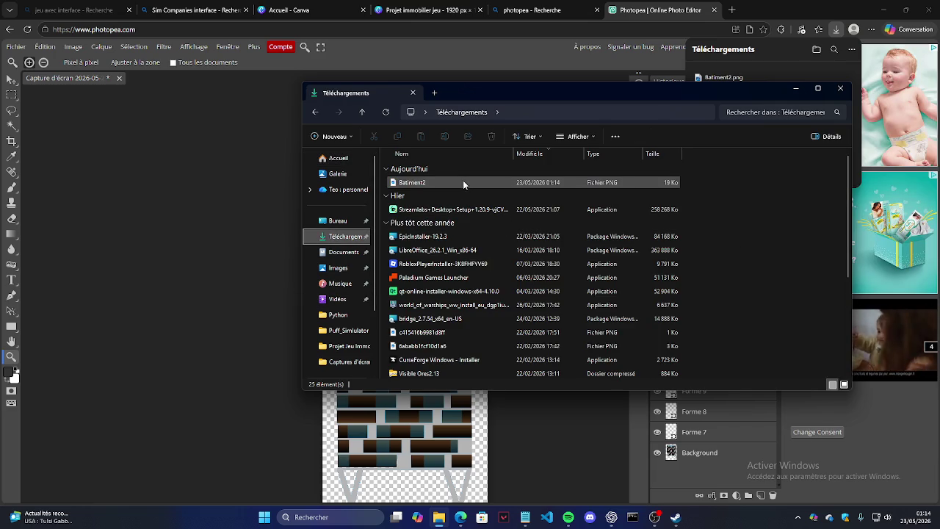
# Drag Batiment2 into Projet Jeu Immobilier, verify it sits there, and close the window.
pyautogui.moveTo(445, 180); pyautogui.dragTo(365, 349)
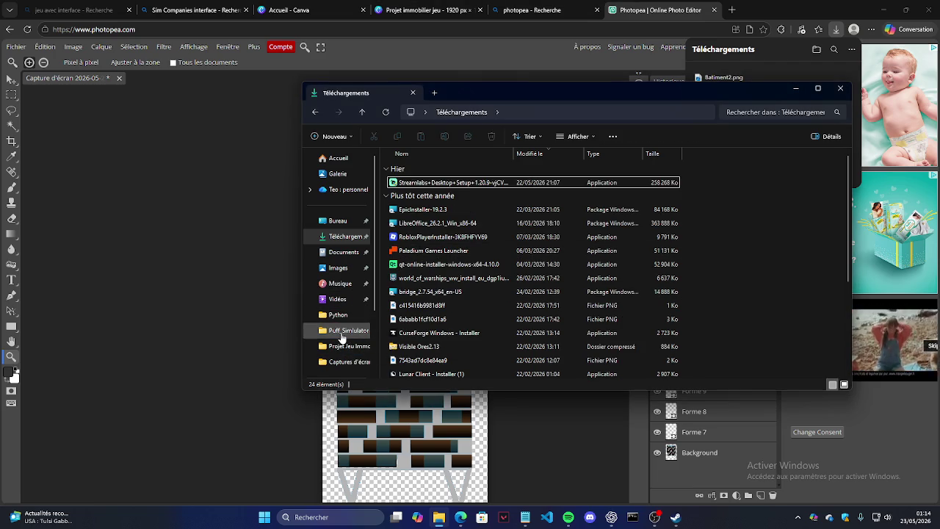
pyautogui.click(342, 334)
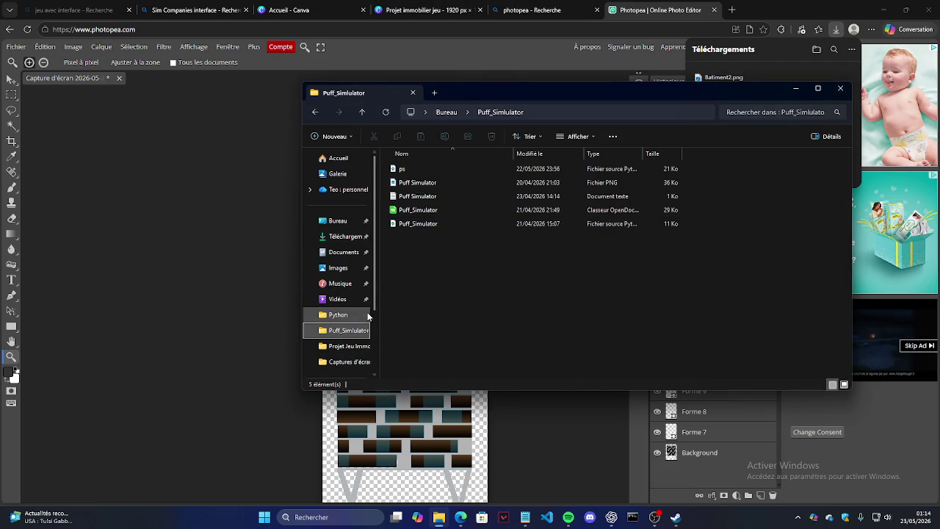
pyautogui.click(348, 348)
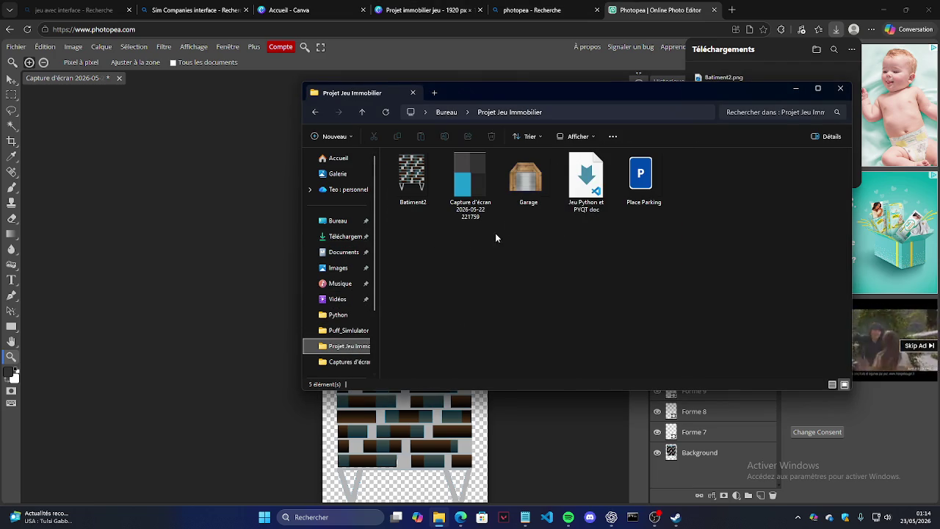
pyautogui.click(841, 89)
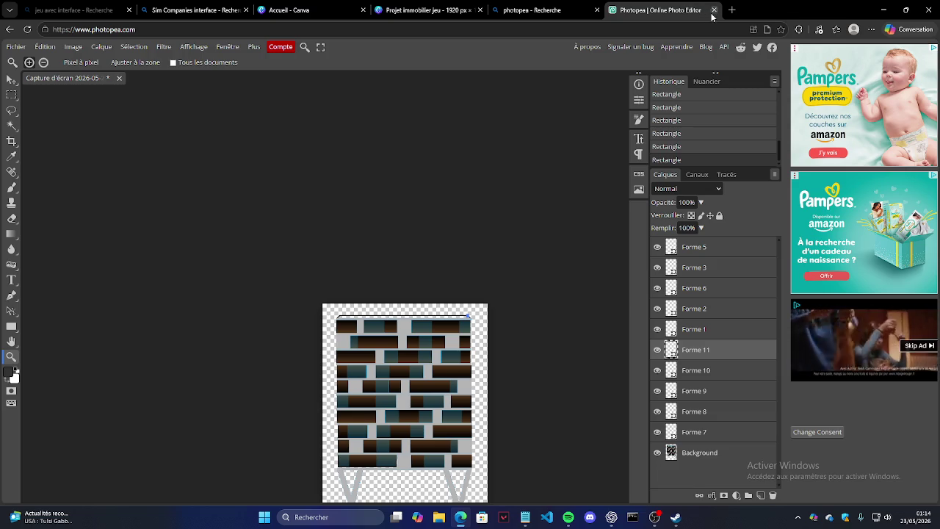
# Close the Photopea tab, confirming you want to leave, and the Photopea search tab.
pyautogui.click(713, 10)
pyautogui.click(522, 98)
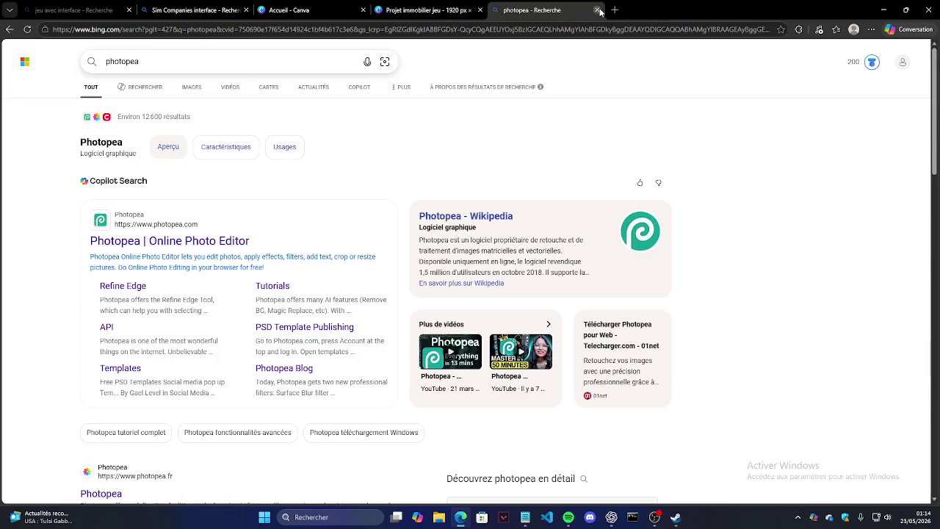
pyautogui.click(596, 10)
# Close the Canva home, Canva project and Sim Companies image tabs, shutting Edge.
pyautogui.scroll(-1, 411, 198)
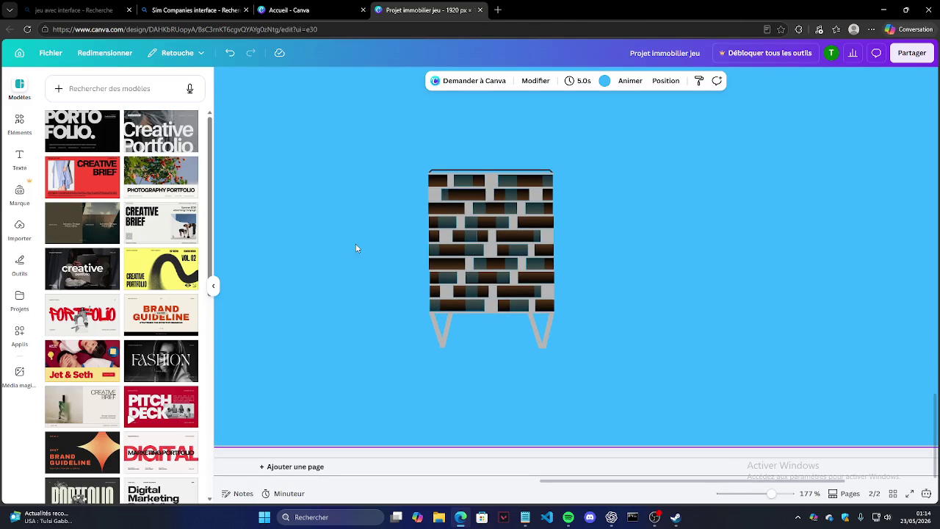
pyautogui.keyDown('ctrl'); pyautogui.scroll(-3, 356, 246); pyautogui.keyUp('ctrl')
pyautogui.keyDown('ctrl'); pyautogui.scroll(-3, 362, 240); pyautogui.keyUp('ctrl')
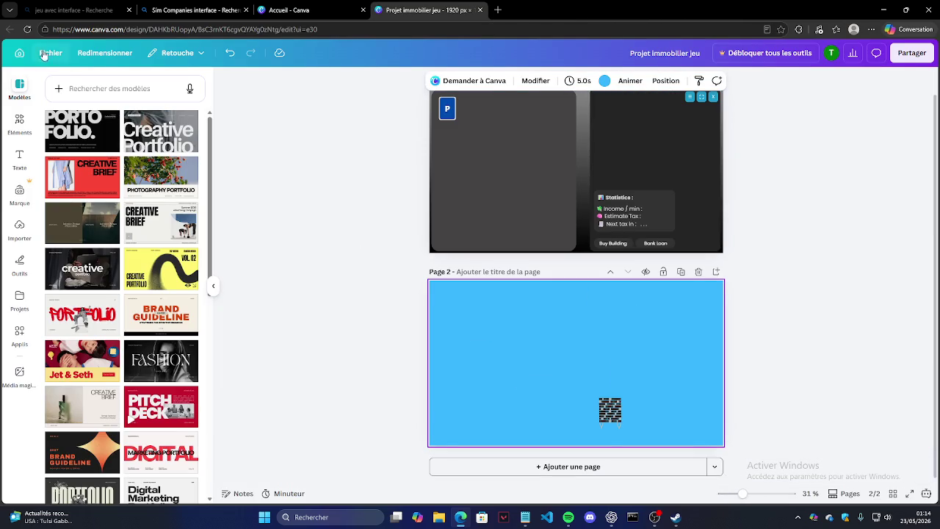
pyautogui.click(47, 54)
pyautogui.click(93, 223)
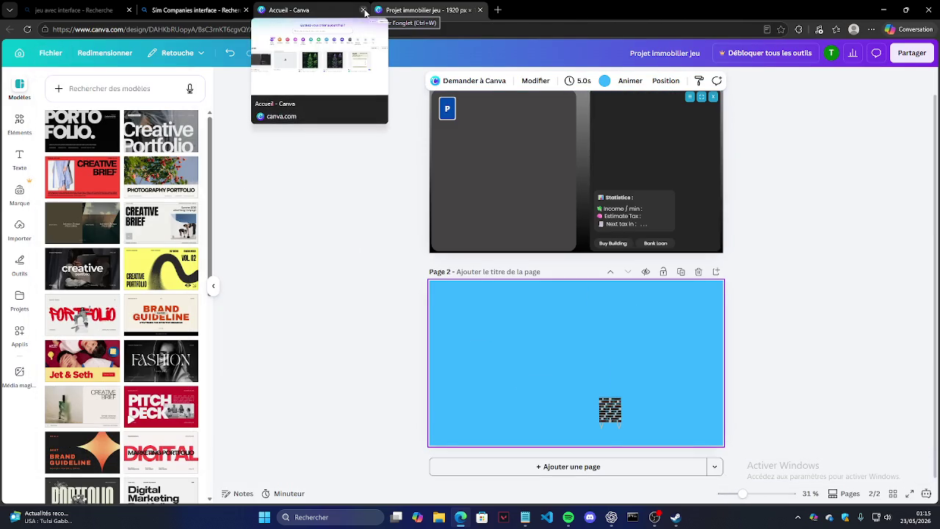
pyautogui.click(364, 11)
pyautogui.click(363, 10)
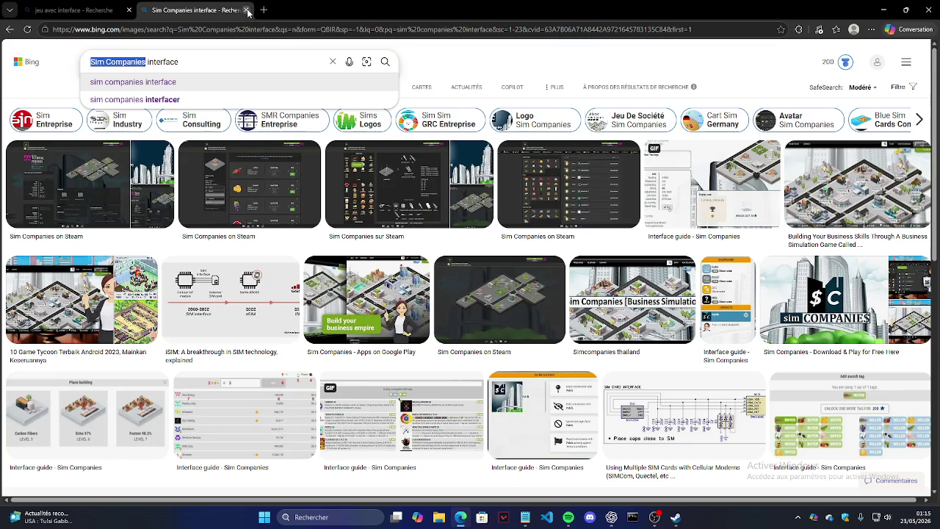
pyautogui.click(247, 11)
pyautogui.click(129, 11)
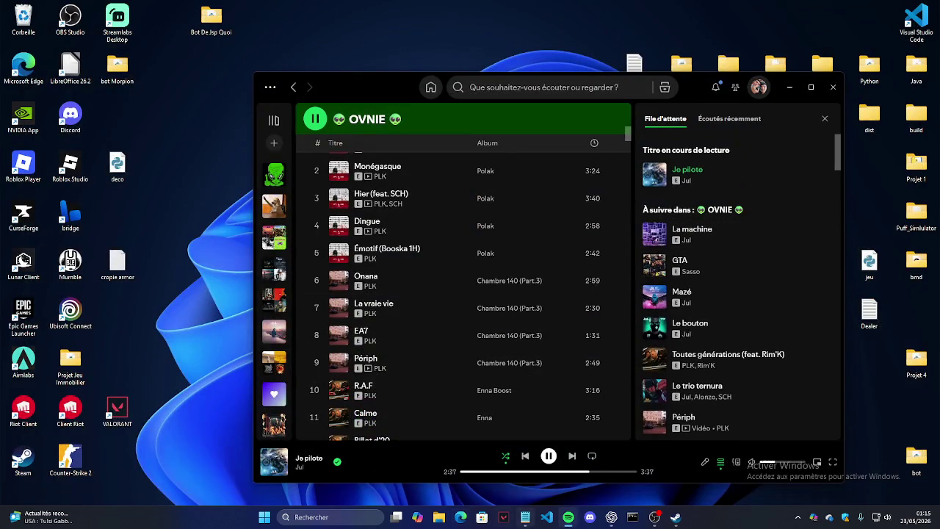
# Glance at the Jeu Python et PYQT notes, then confirm OBS stream information and dock its panel on top.
pyautogui.click(522, 519)
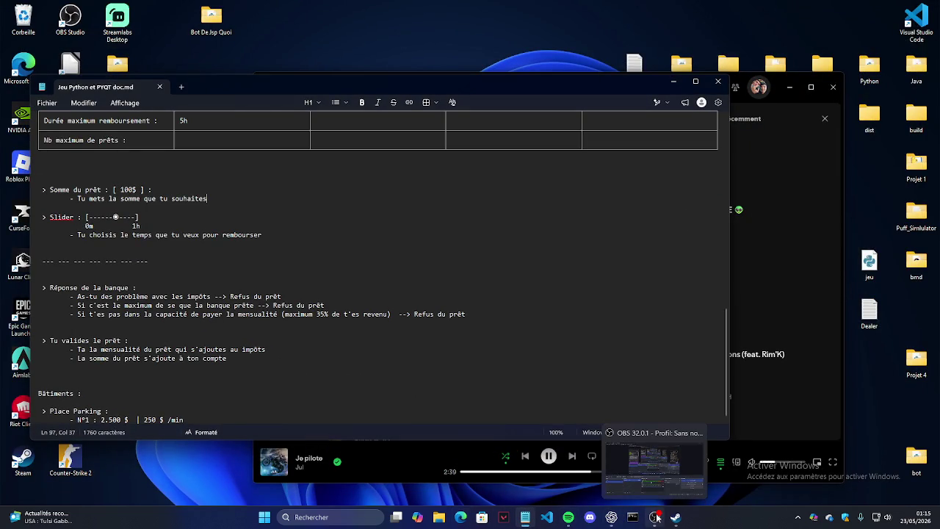
pyautogui.click(716, 86)
pyautogui.moveTo(675, 516)
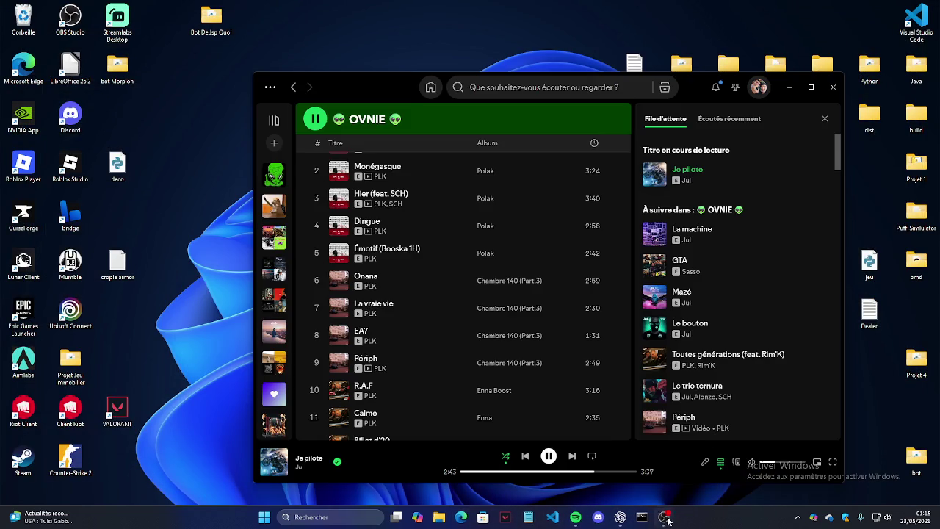
pyautogui.click(646, 496)
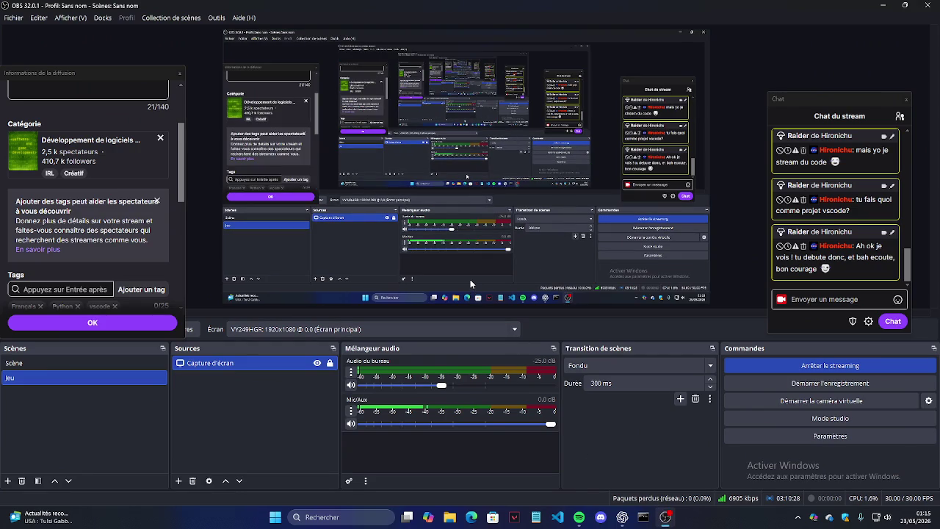
pyautogui.click(89, 322)
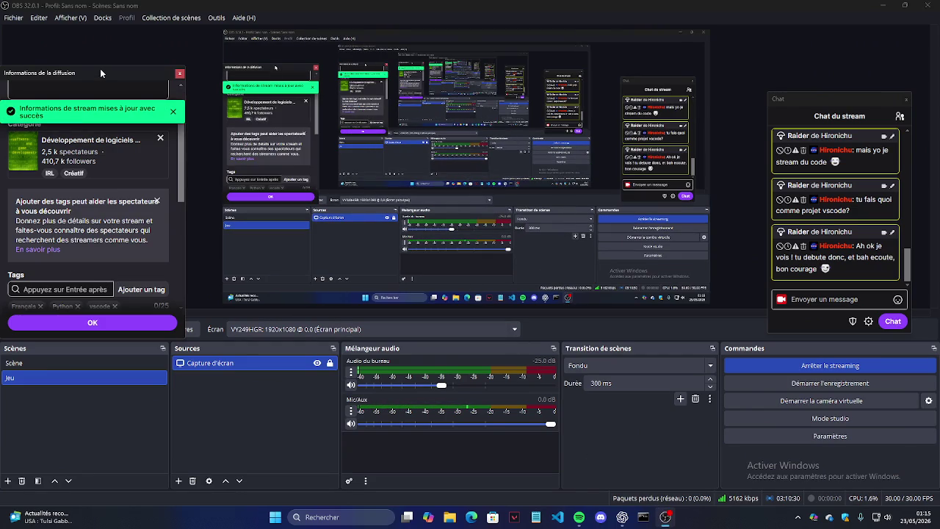
pyautogui.moveTo(100, 72); pyautogui.dragTo(128, 77)
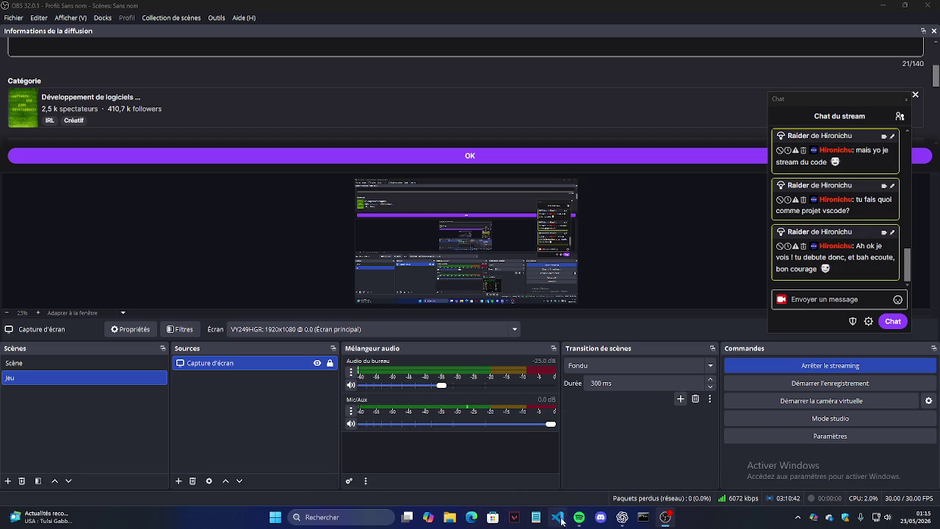
pyautogui.click(471, 517)
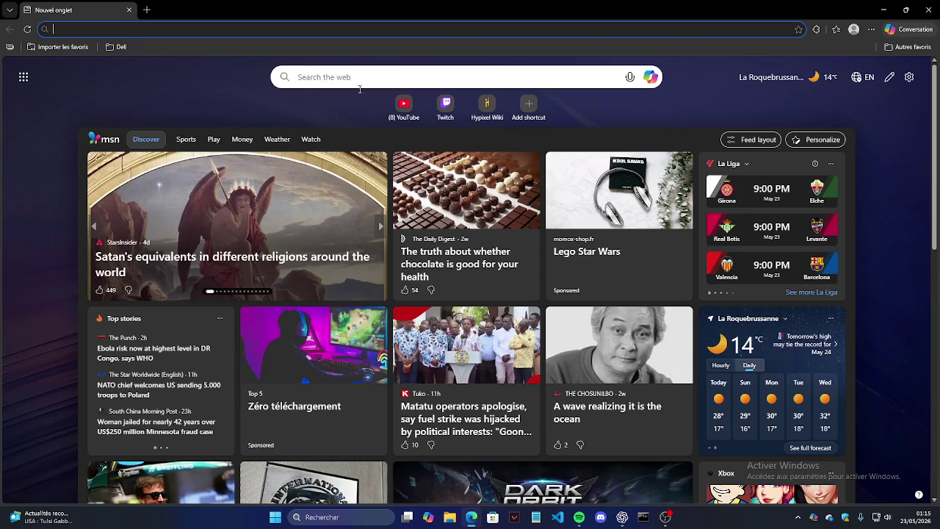
# Go to your own Twitch channel page and collapse the followed-channels sidebar.
pyautogui.click(443, 104)
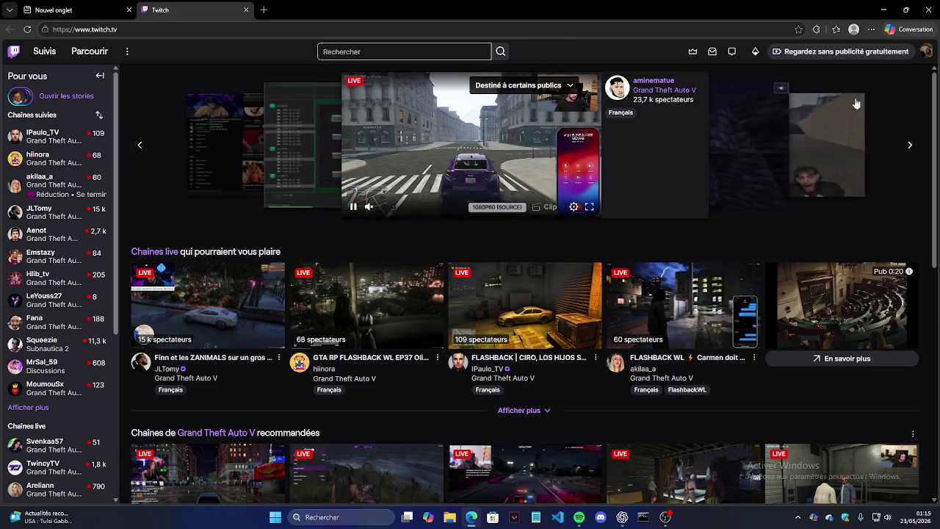
pyautogui.click(924, 51)
pyautogui.click(793, 101)
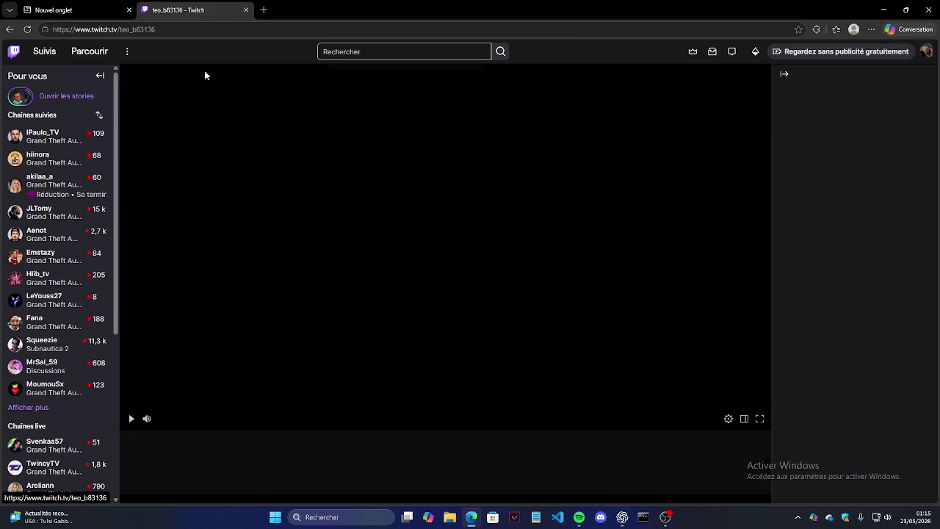
pyautogui.click(101, 76)
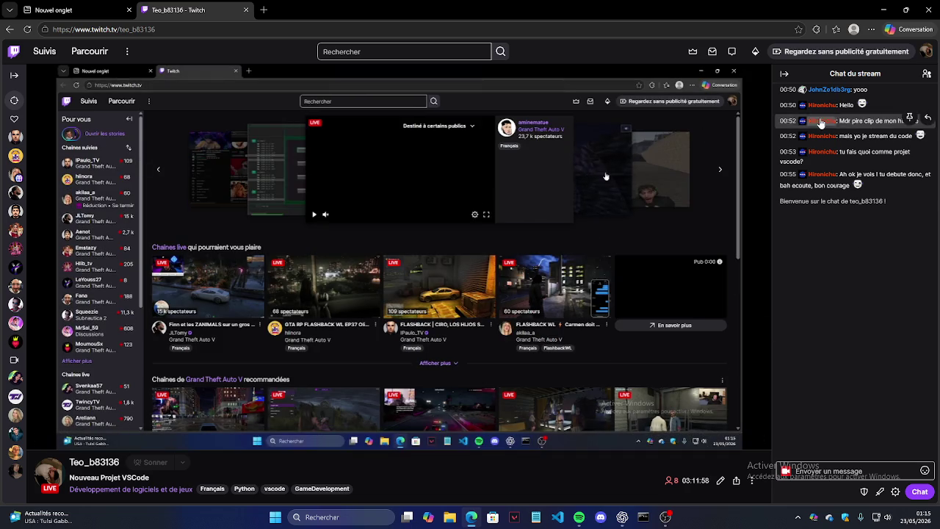
# Open and dismiss the stream's extra options, scrolling so the player shows fully.
pyautogui.click(751, 481)
pyautogui.click(816, 413)
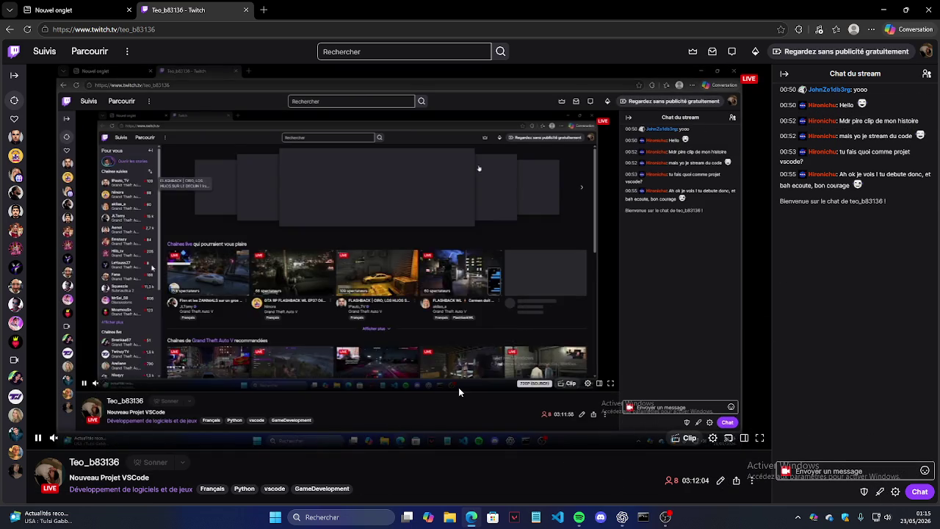
pyautogui.scroll(-2, 293, 400)
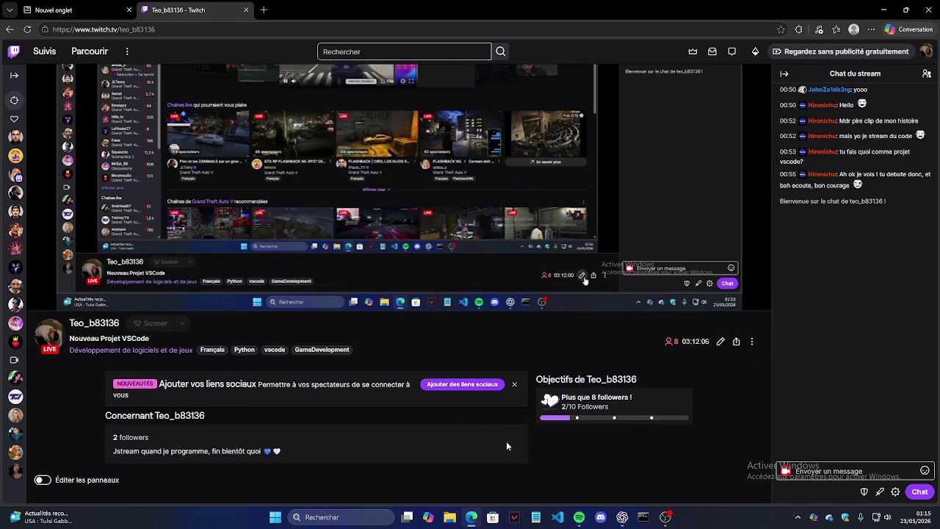
pyautogui.scroll(2, 299, 396)
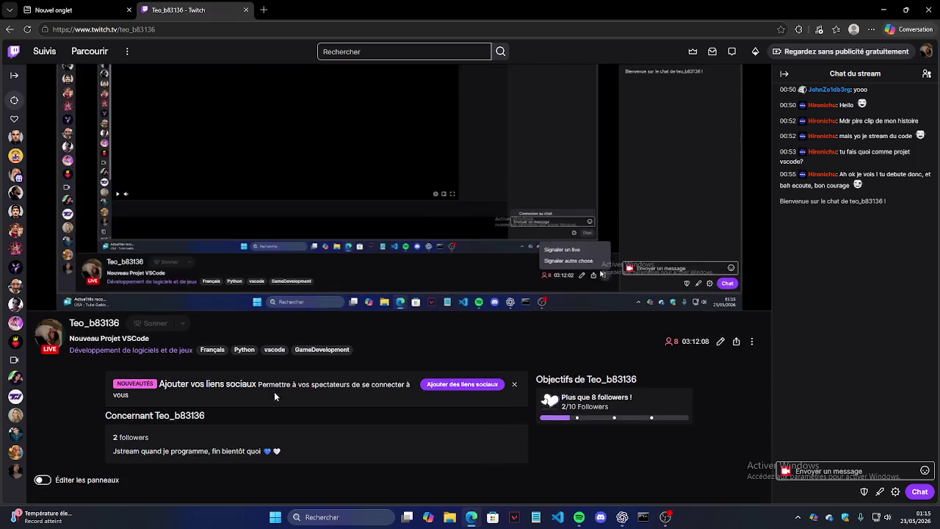
pyautogui.rightClick(22, 142)
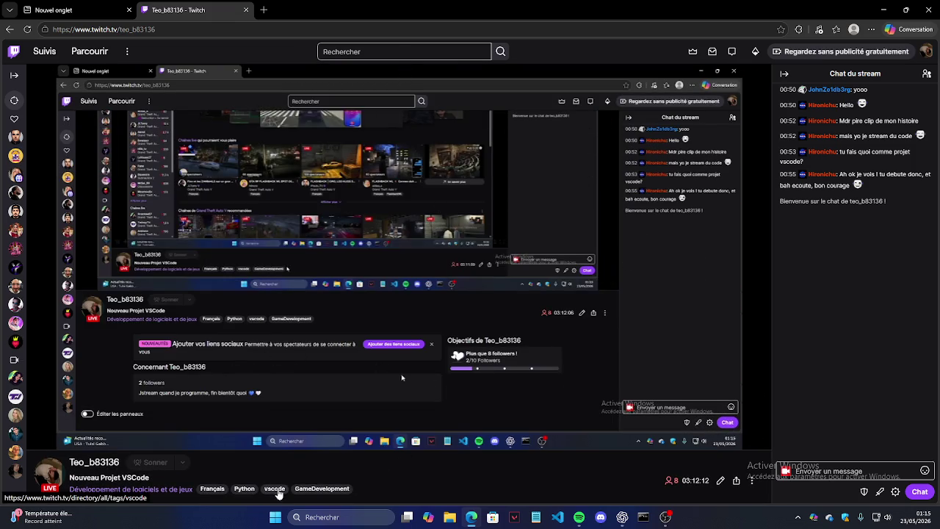
# Peek at the vscode tag, then browse and scroll the GameDevelopment-tagged live channels.
pyautogui.click(275, 488)
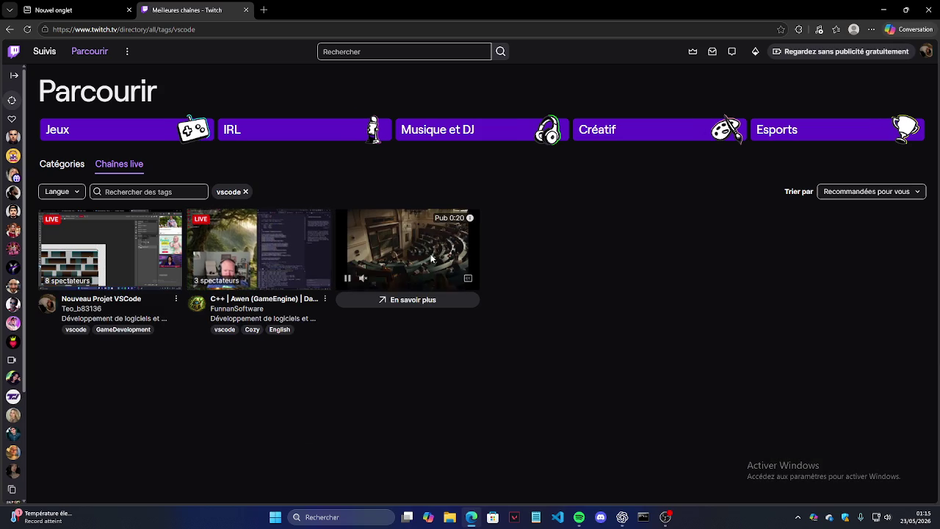
pyautogui.click(10, 29)
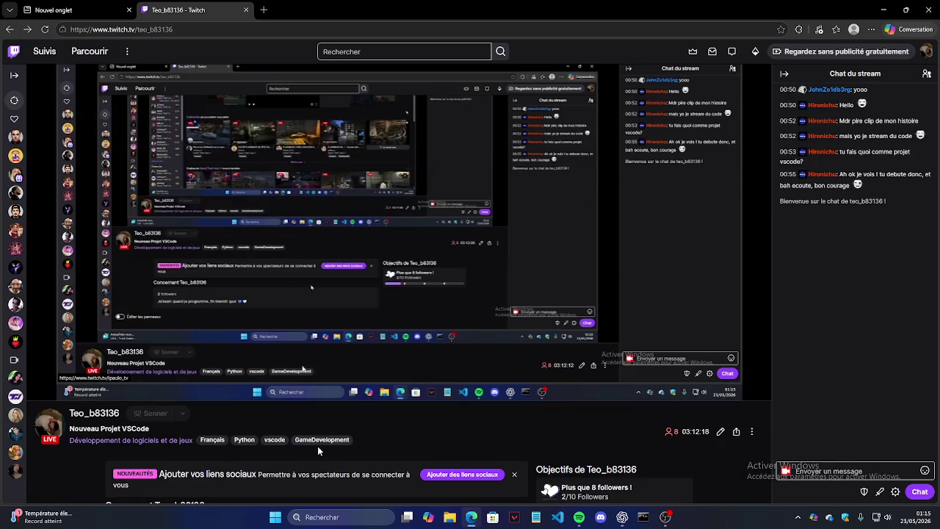
pyautogui.click(317, 445)
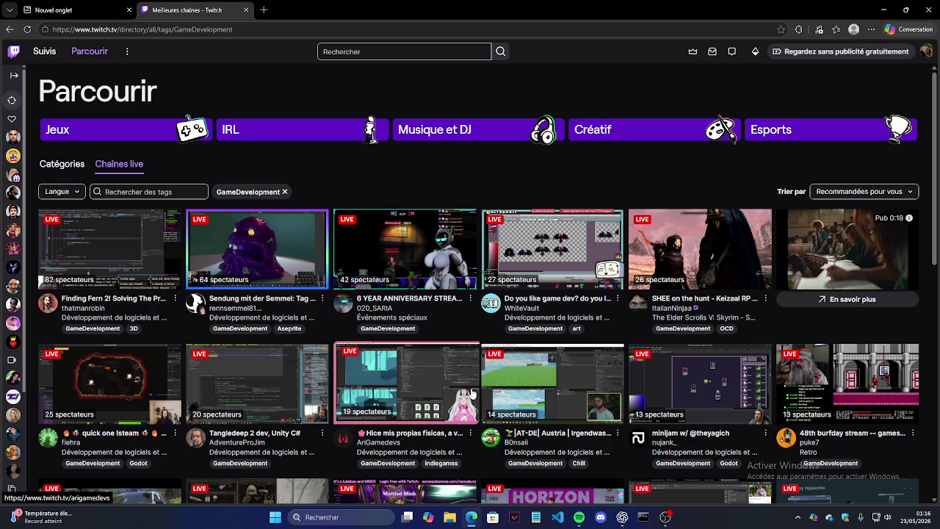
pyautogui.scroll(-3, 792, 279)
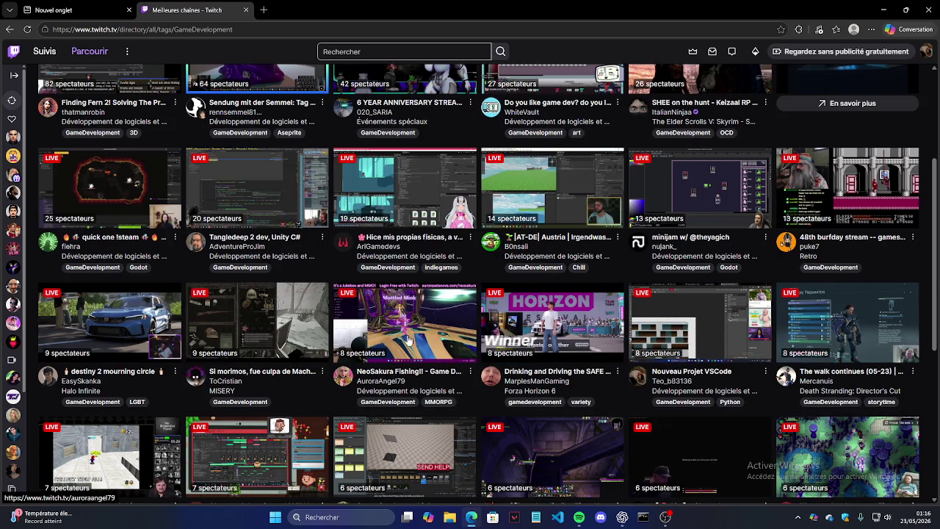
pyautogui.scroll(-1, 627, 350)
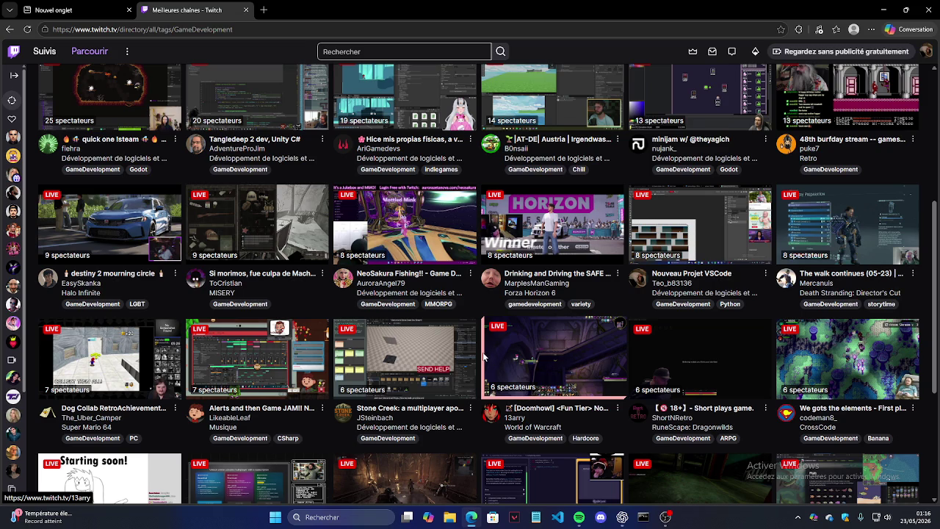
pyautogui.scroll(-1, 485, 357)
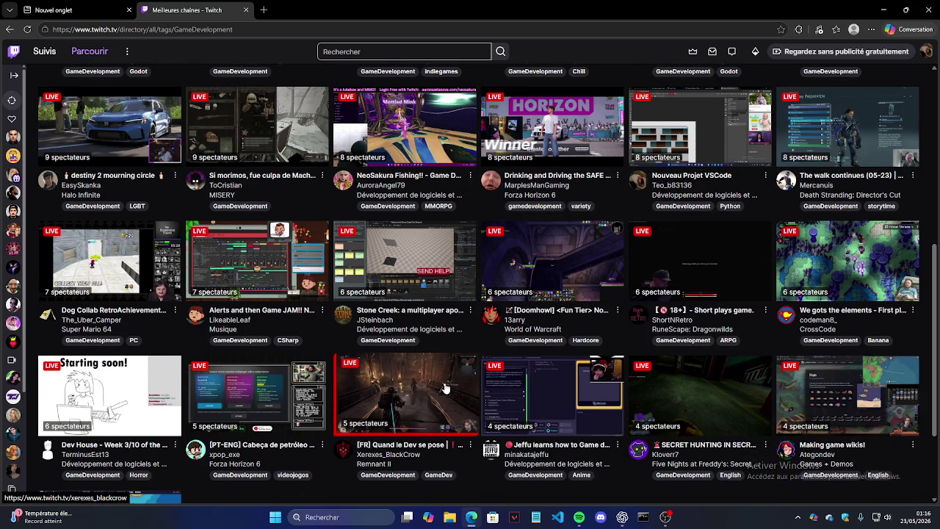
# Watch the Xerexes_BlackCrow stream, check its extra options, then switch to ChatGPT.
pyautogui.click(446, 385)
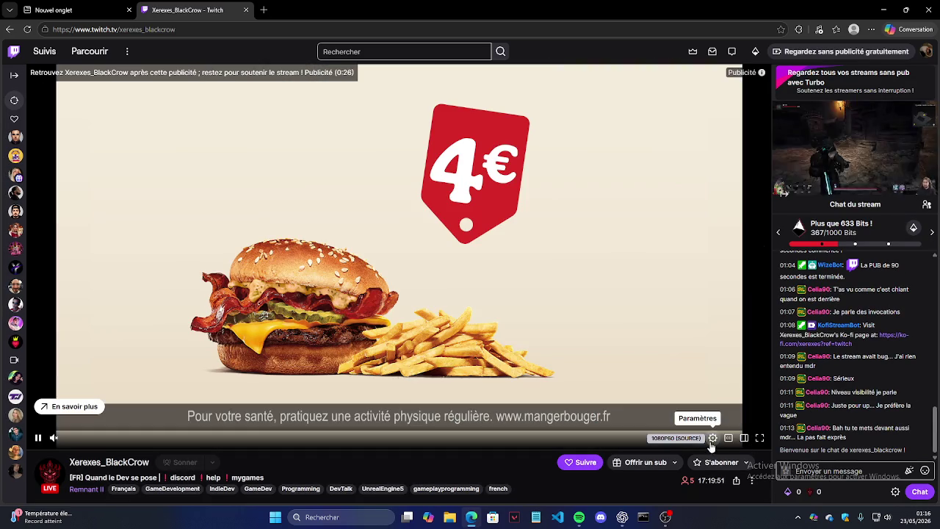
pyautogui.click(751, 480)
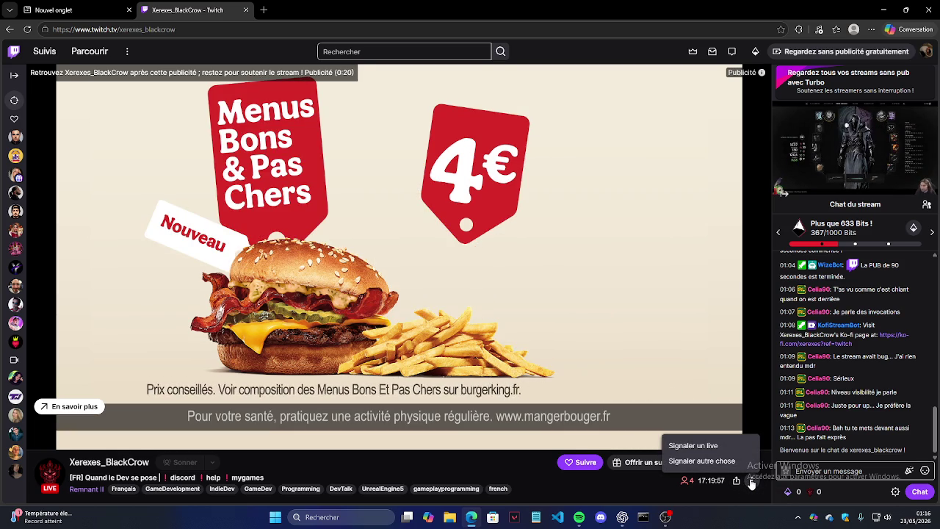
pyautogui.scroll(-2, 514, 441)
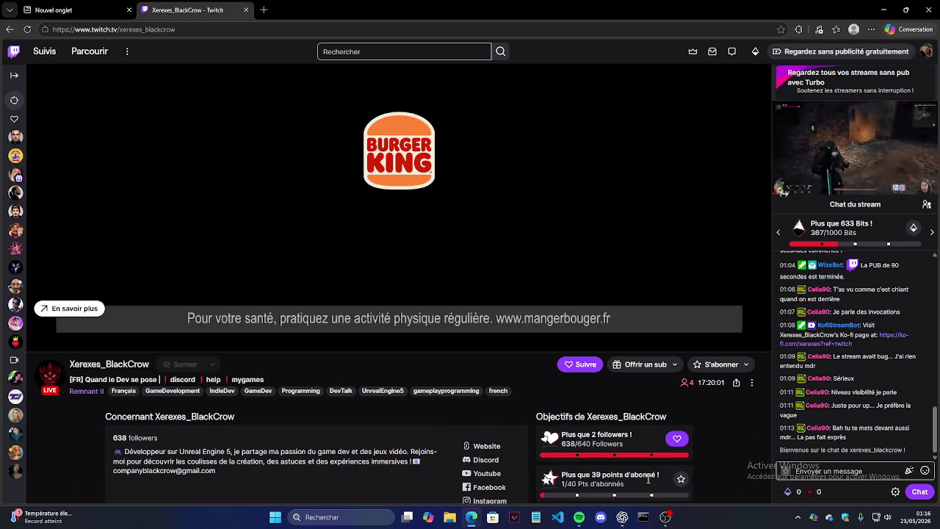
pyautogui.click(622, 517)
pyautogui.write('comment on raid quelqu')
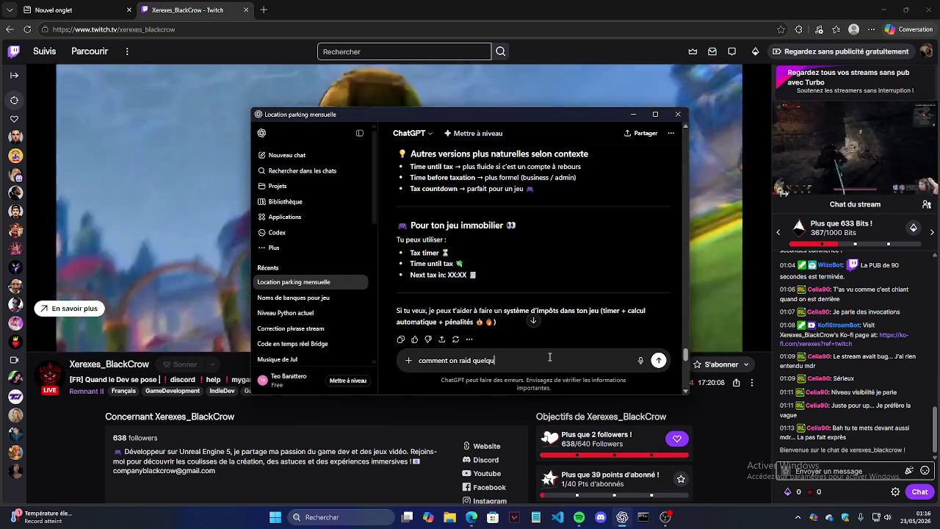
# Finish and send the ChatGPT question about raiding someone on Twitch, then go back in Twitch.
pyautogui.write("'un sur twith")
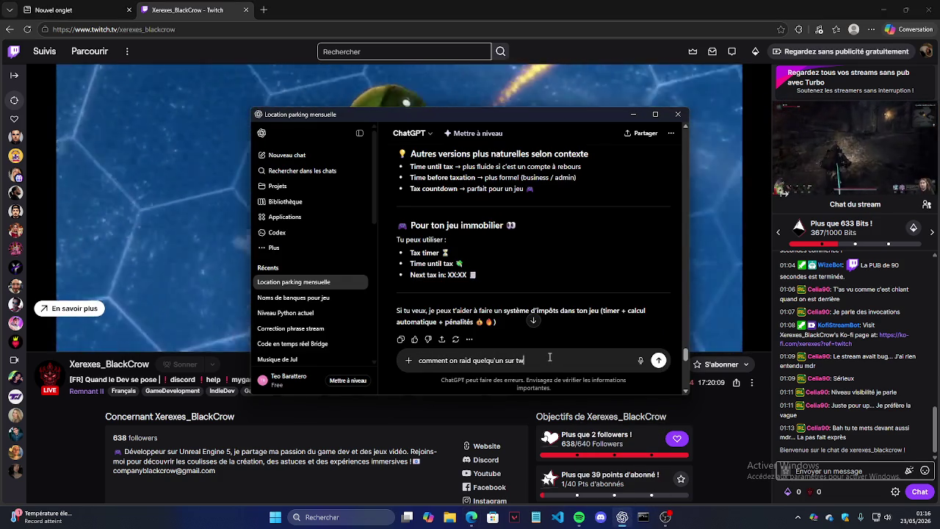
pyautogui.press('BackSpace')
pyautogui.write('ch')
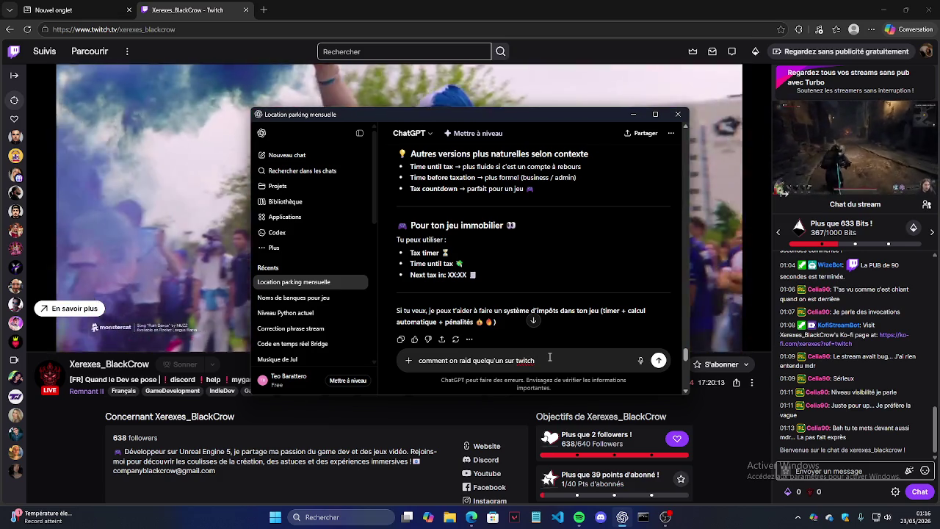
pyautogui.press('Return')
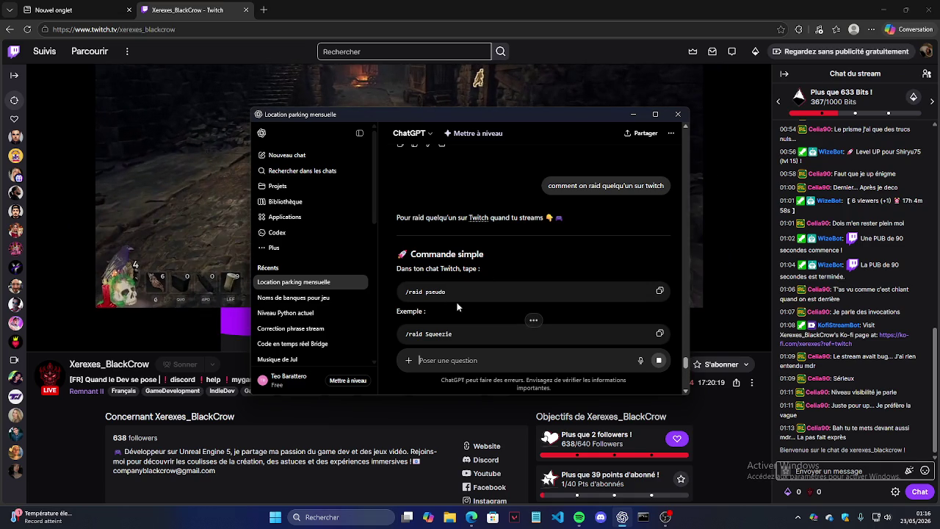
pyautogui.click(127, 412)
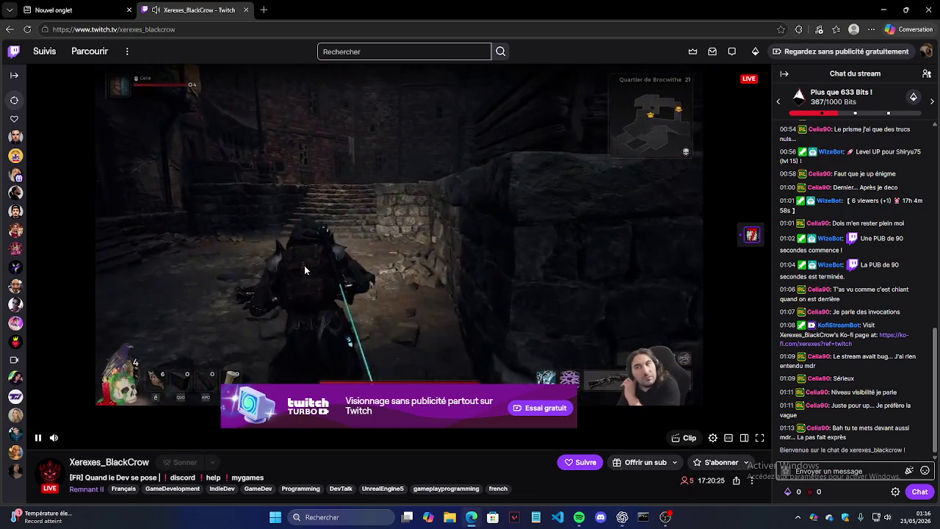
pyautogui.click(9, 30)
# Scroll down through the GameDevelopment channel results and back up to the top.
pyautogui.scroll(-3, 476, 283)
pyautogui.scroll(-3, 439, 317)
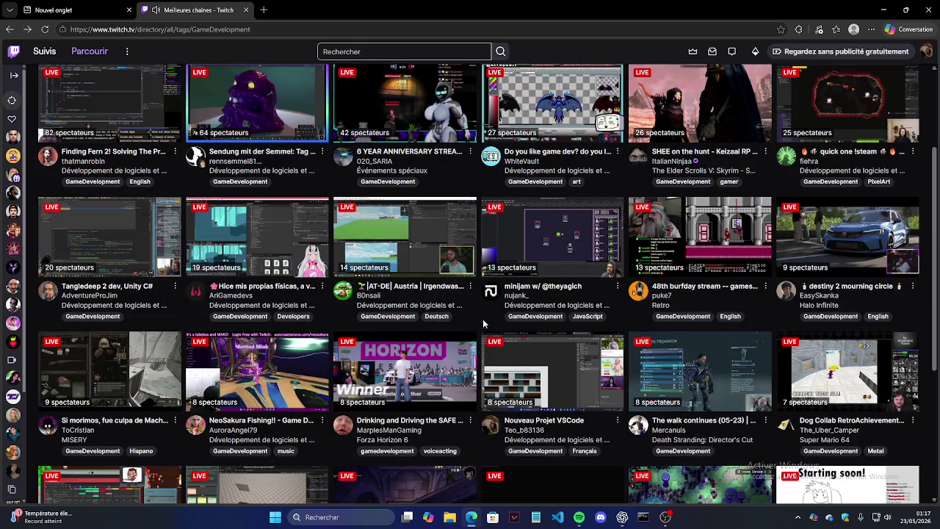
pyautogui.scroll(-3, 536, 325)
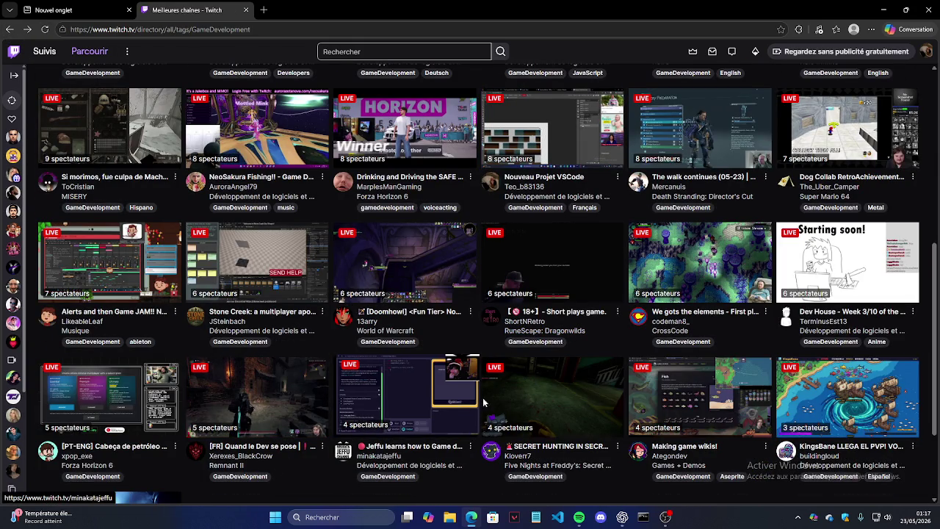
pyautogui.scroll(-2, 762, 384)
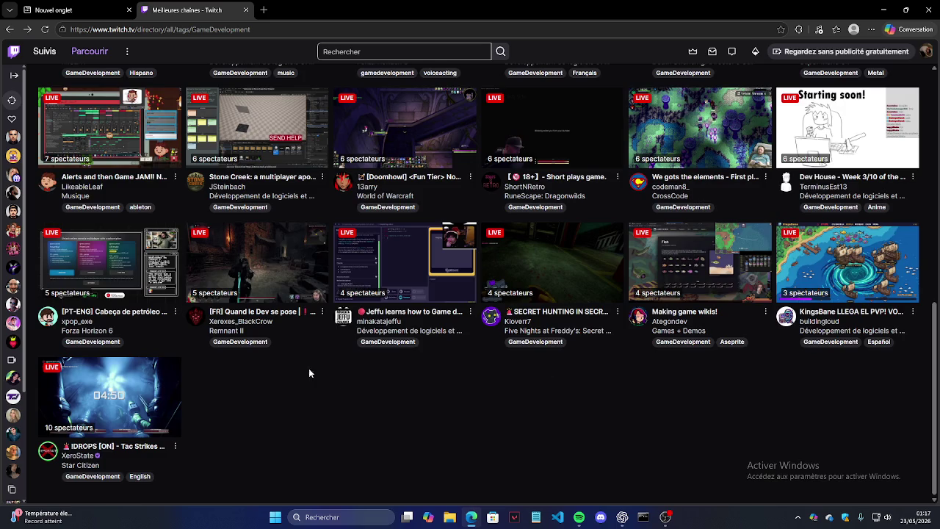
pyautogui.scroll(3, 302, 375)
pyautogui.scroll(3, 220, 308)
pyautogui.scroll(4, 110, 221)
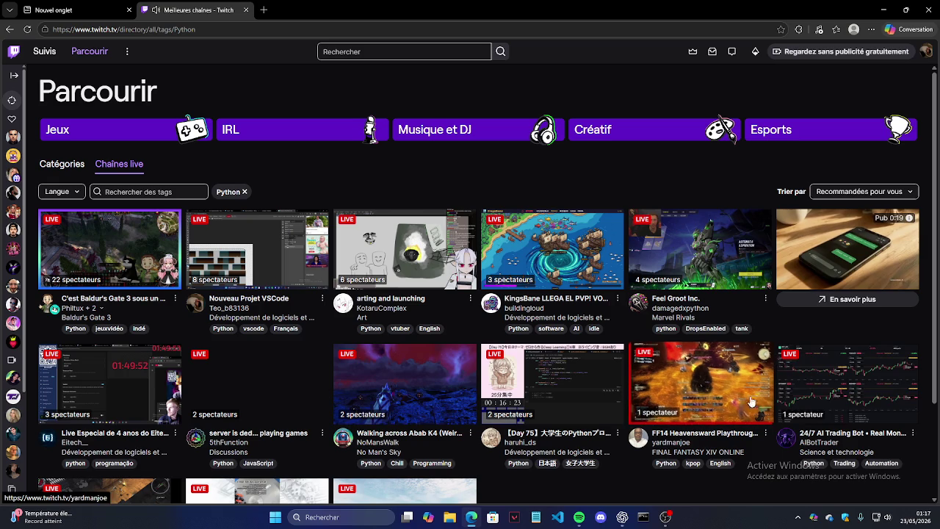
# Open the Français-tagged live channels from your page and sort them by fewest viewers.
pyautogui.scroll(-3, 117, 384)
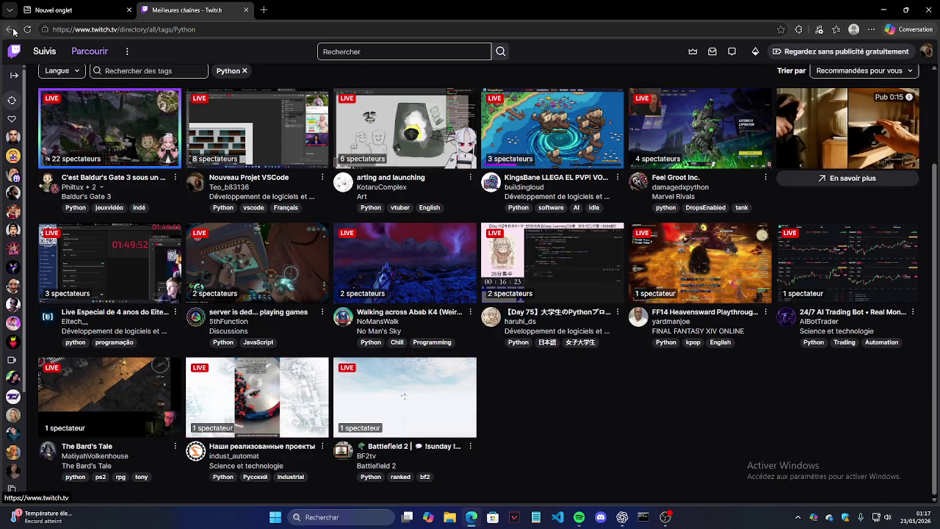
pyautogui.click(243, 139)
pyautogui.click(212, 488)
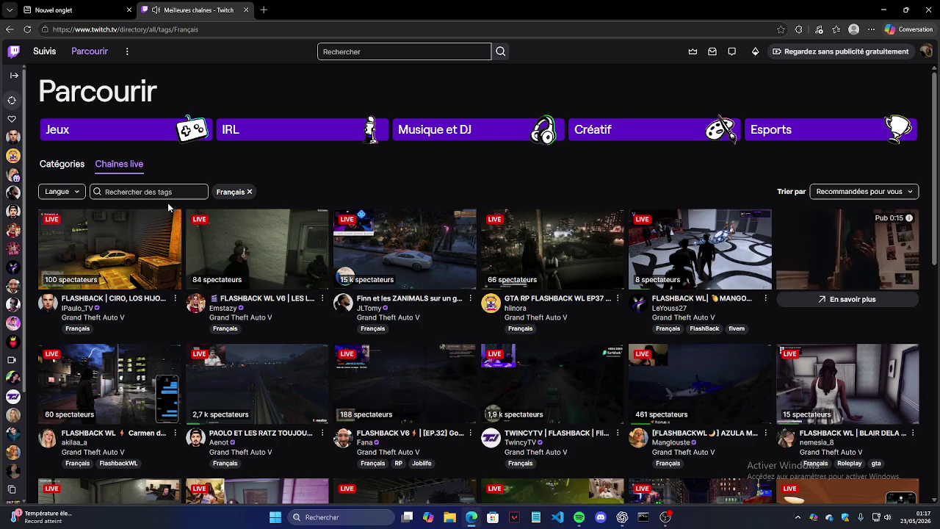
pyautogui.scroll(-3, 465, 341)
pyautogui.scroll(2, 464, 341)
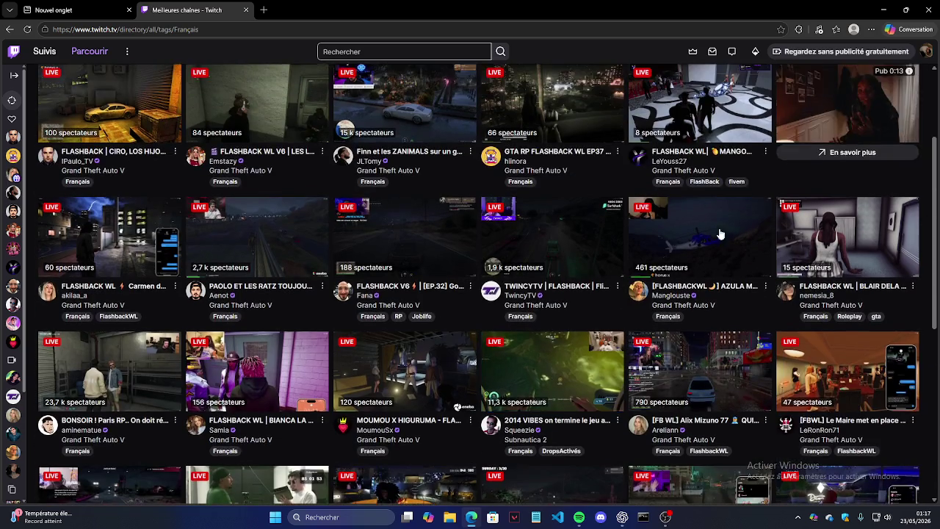
pyautogui.scroll(1, 835, 168)
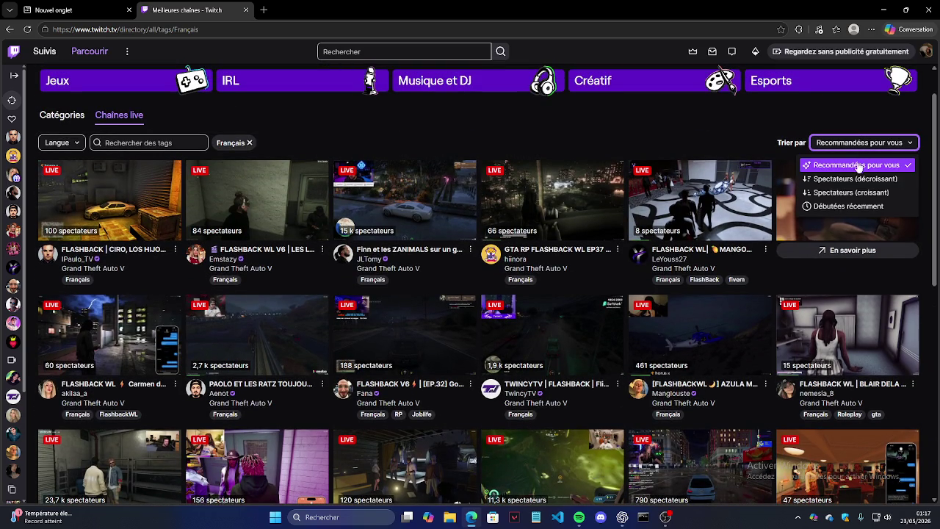
pyautogui.click(854, 192)
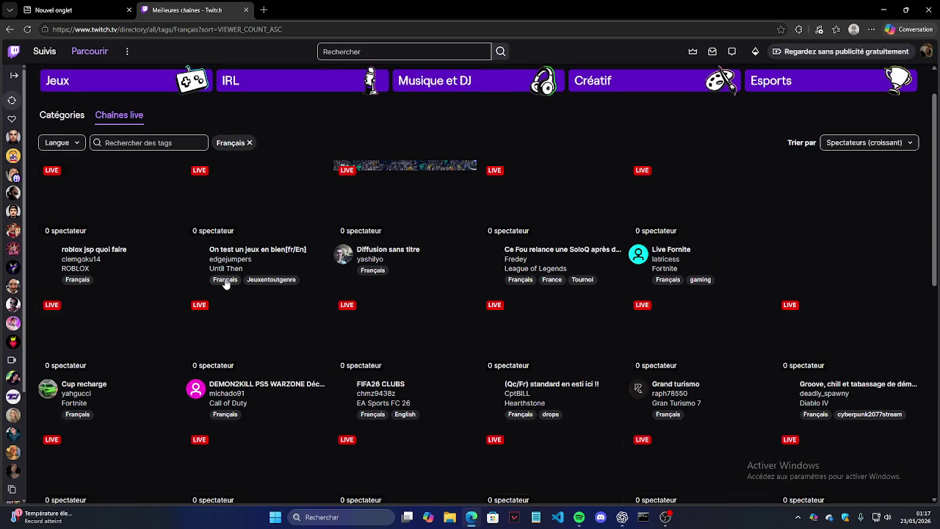
# Scroll the viewers-ascending channel grid, then return to the GameDevelopment tag directory.
pyautogui.scroll(-4, 463, 293)
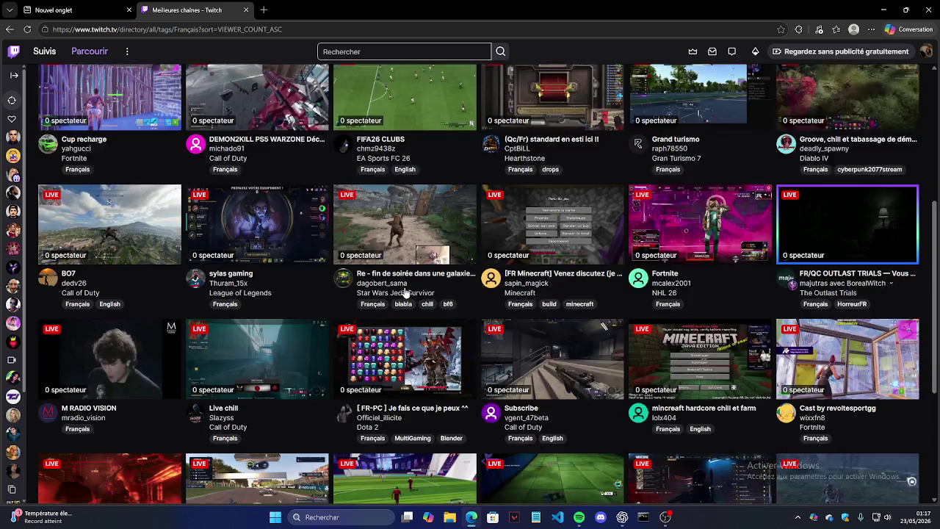
pyautogui.scroll(-3, 462, 294)
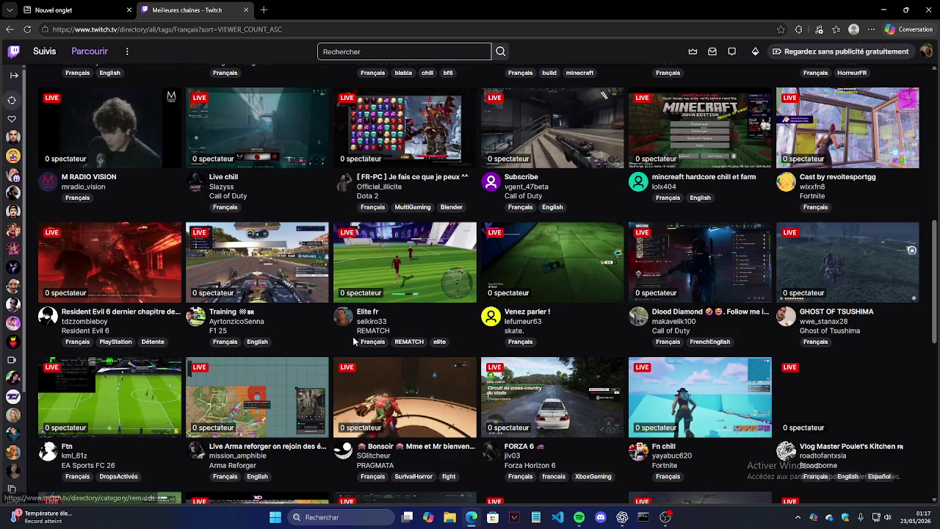
pyautogui.scroll(-2, 868, 369)
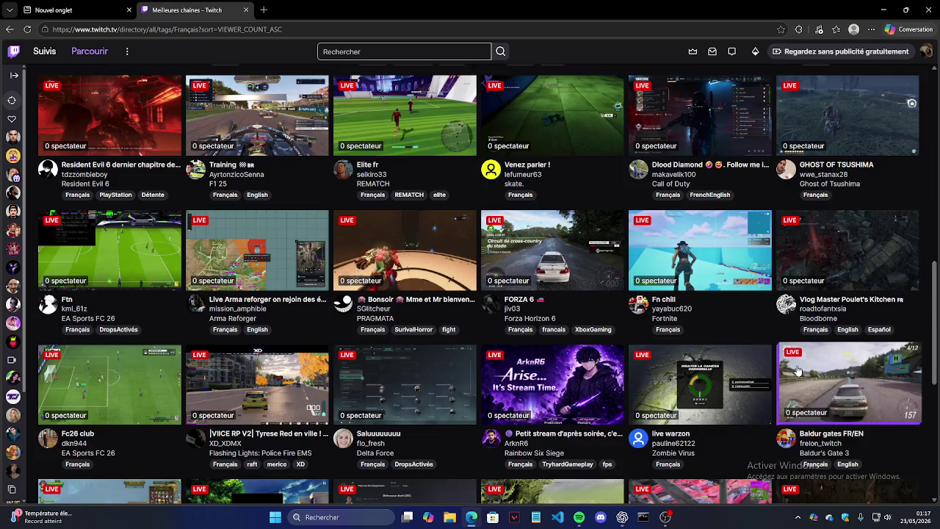
pyautogui.scroll(-3, 280, 368)
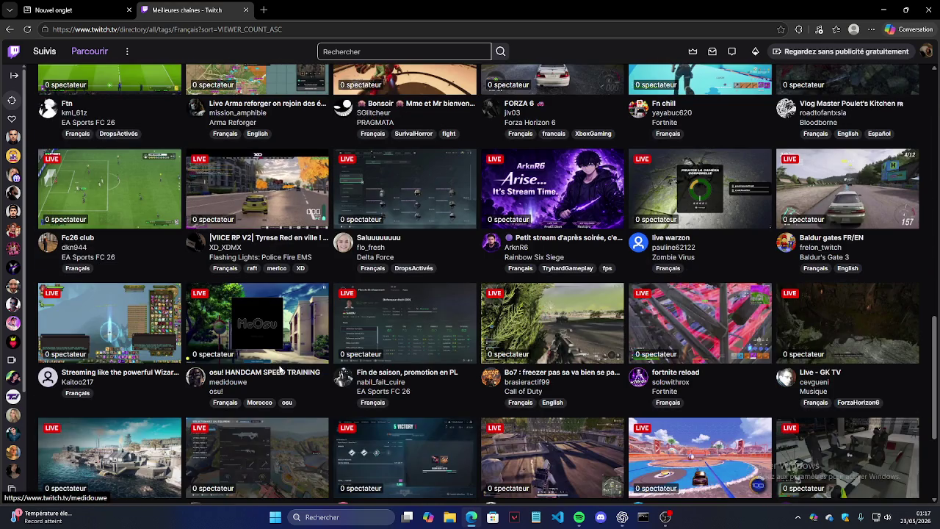
pyautogui.scroll(-3, 280, 367)
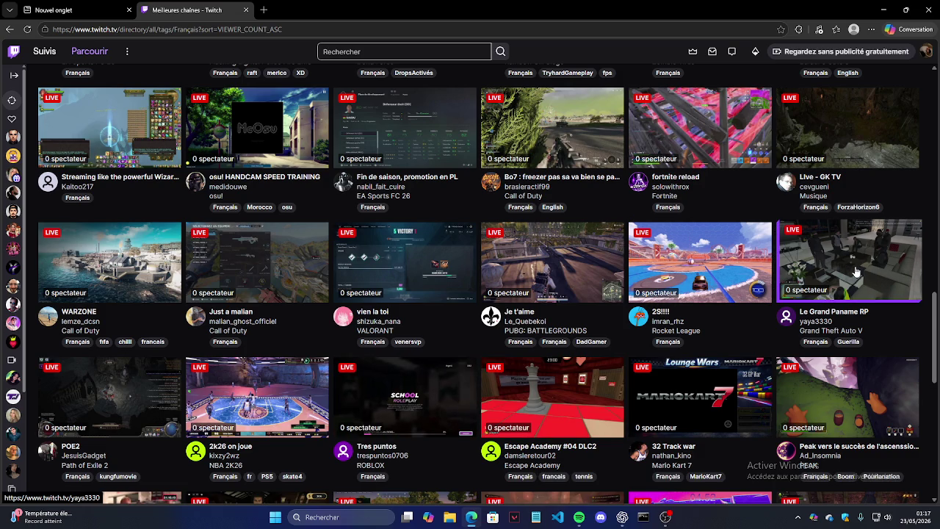
pyautogui.scroll(-4, 734, 282)
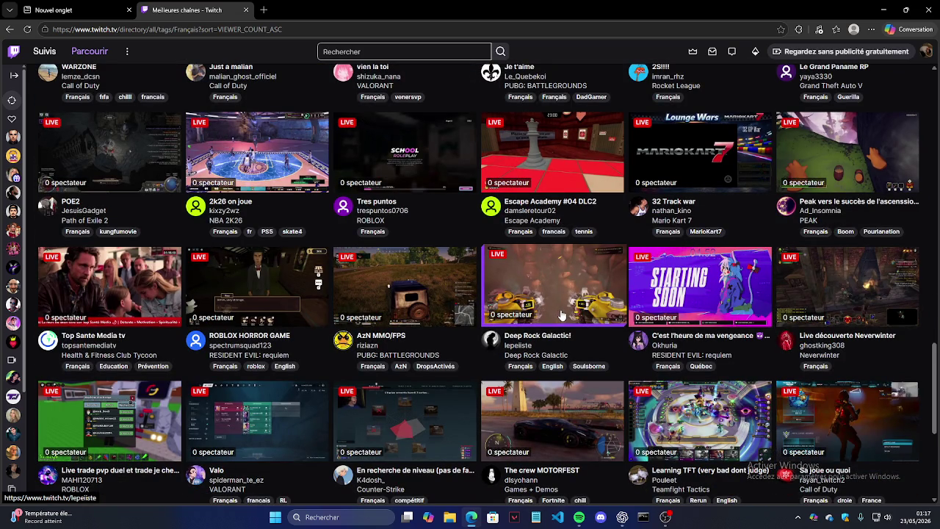
pyautogui.scroll(-3, 440, 316)
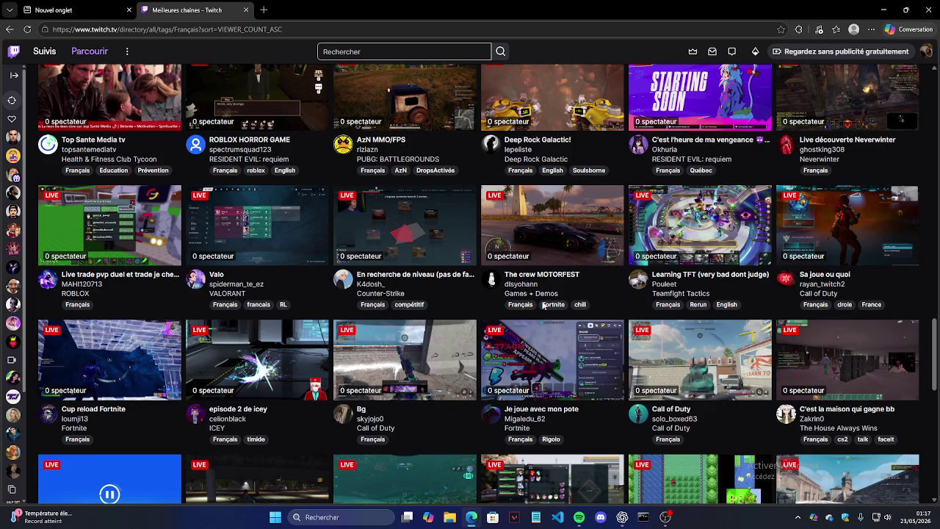
pyautogui.scroll(-5, 663, 315)
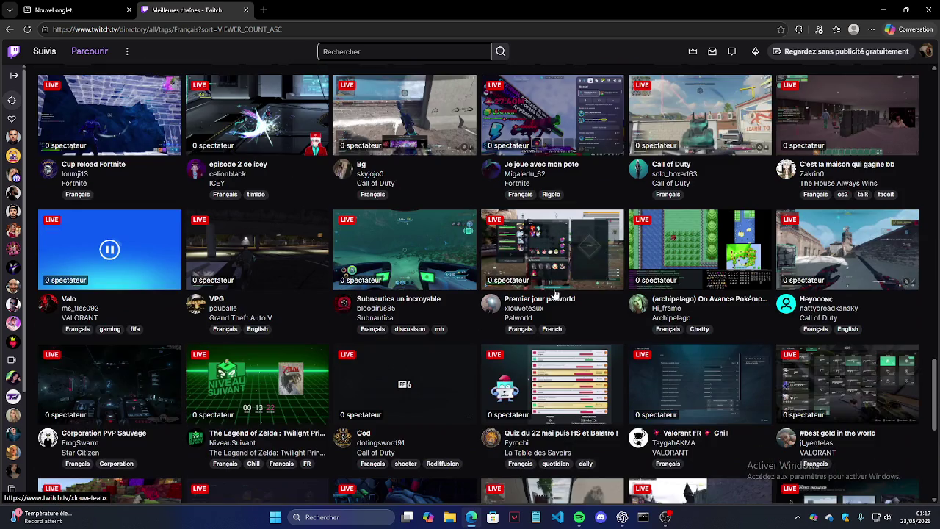
pyautogui.scroll(-3, 543, 287)
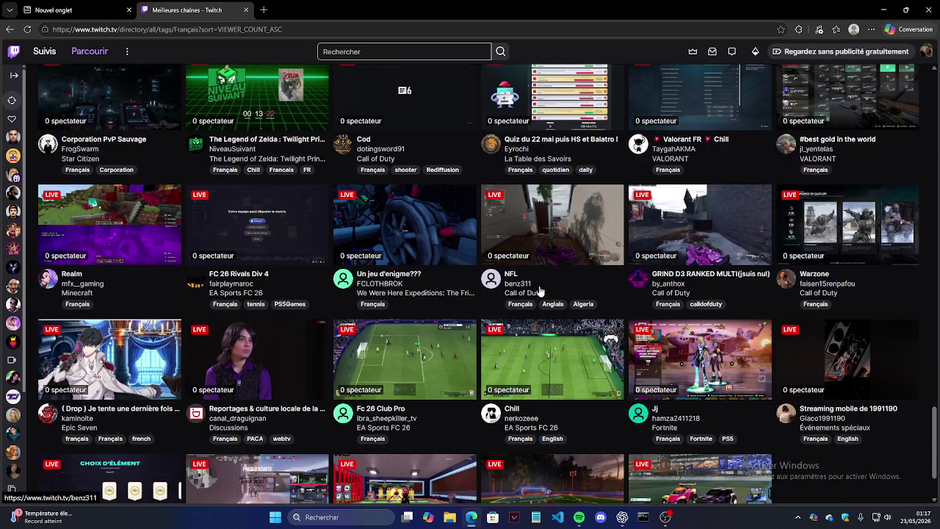
pyautogui.scroll(-2, 532, 289)
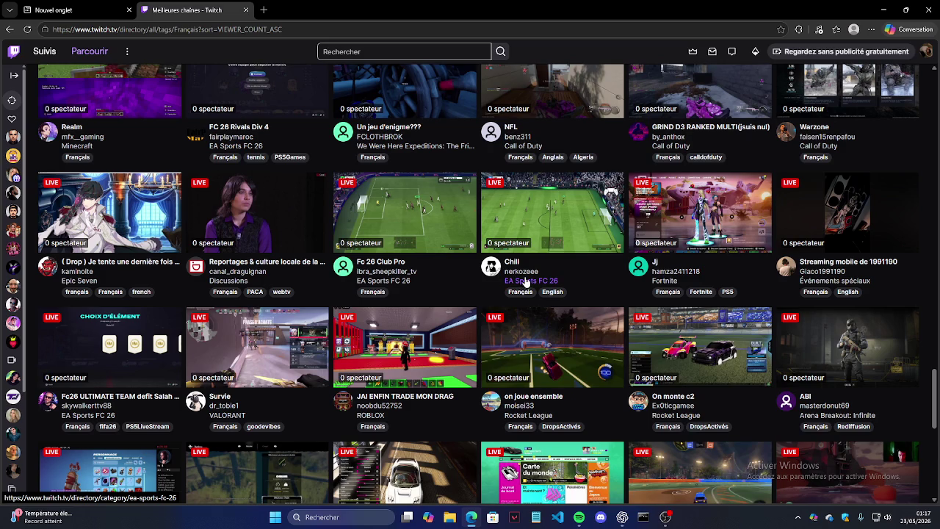
pyautogui.scroll(-2, 526, 282)
pyautogui.scroll(-2, 522, 277)
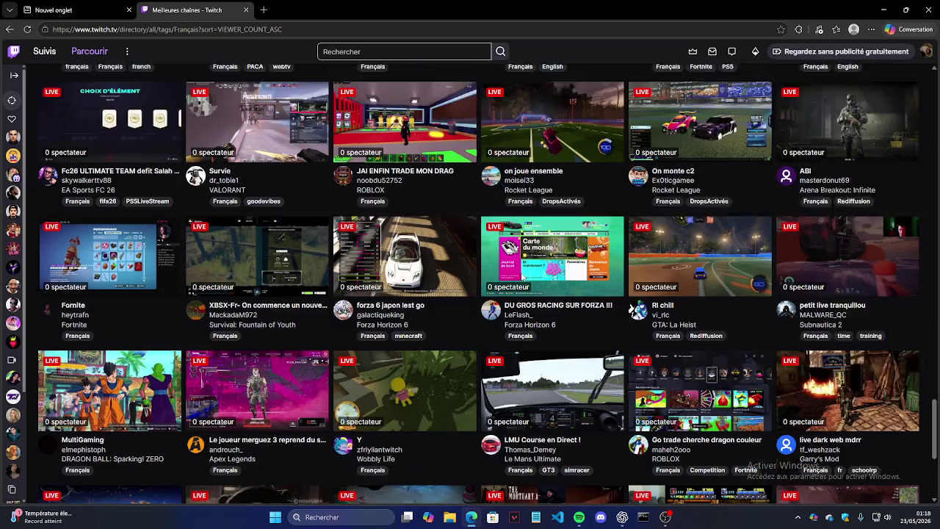
pyautogui.scroll(-1, 519, 273)
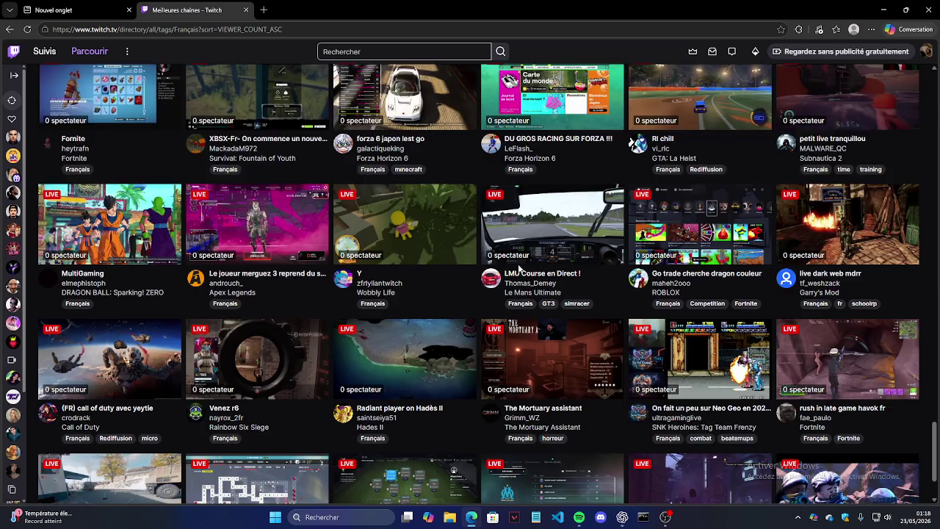
pyautogui.scroll(-1, 519, 272)
pyautogui.scroll(-2, 518, 270)
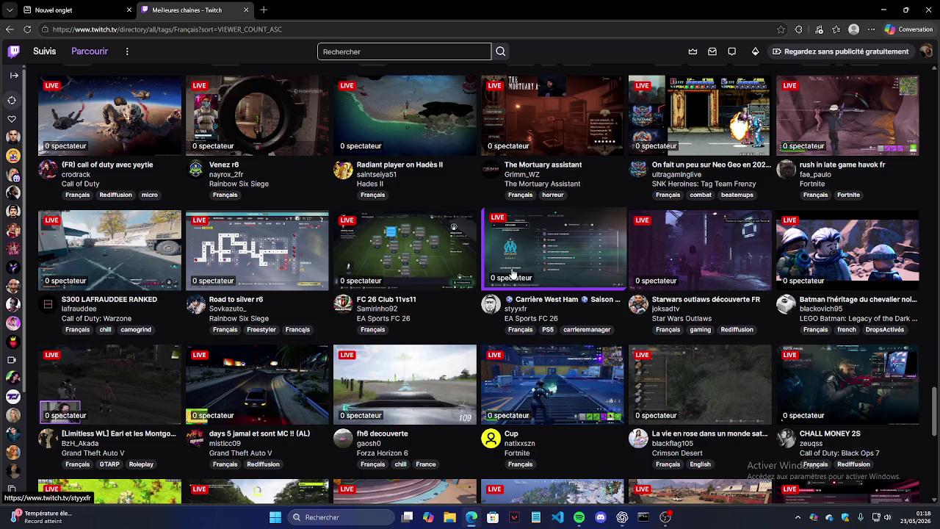
pyautogui.scroll(-2, 536, 260)
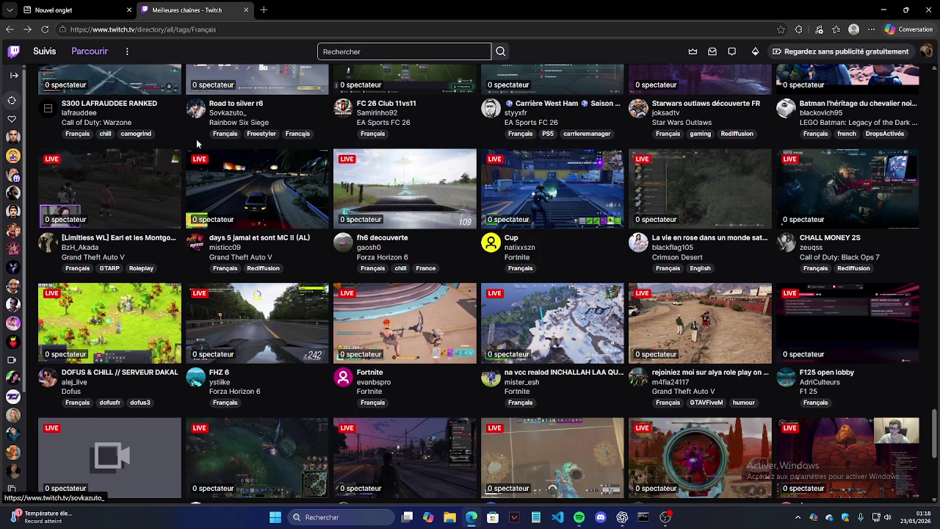
pyautogui.click(10, 30)
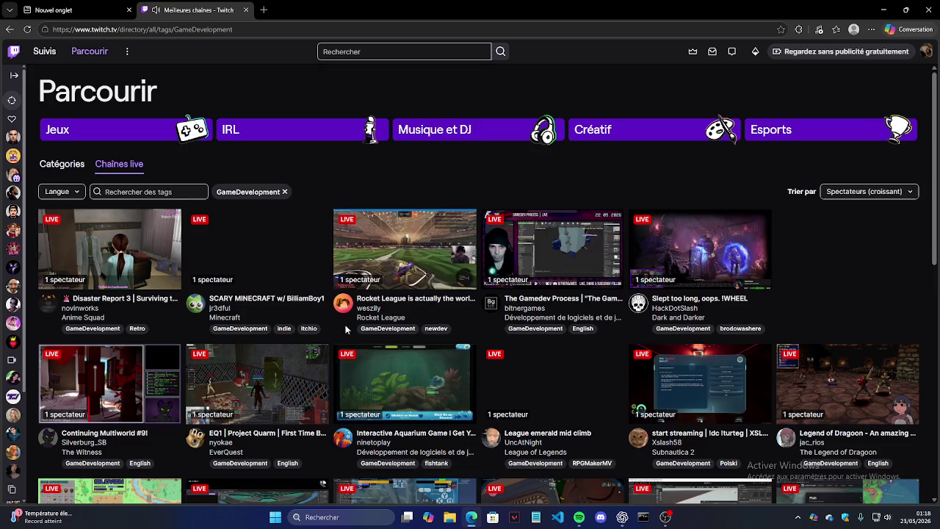
# Open the '[FR] Quand le Dev se pose' Remnant II stream from the GameDevelopment grid.
pyautogui.scroll(-3, 832, 390)
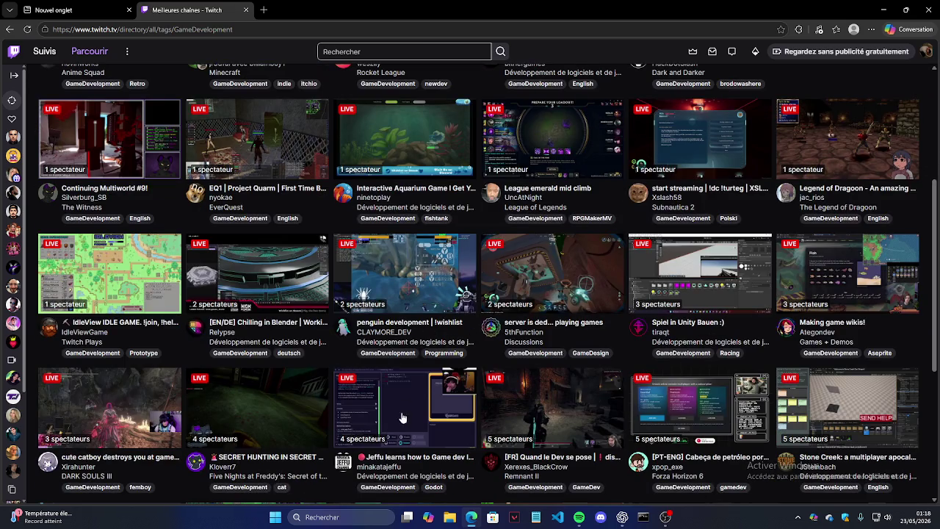
pyautogui.click(563, 402)
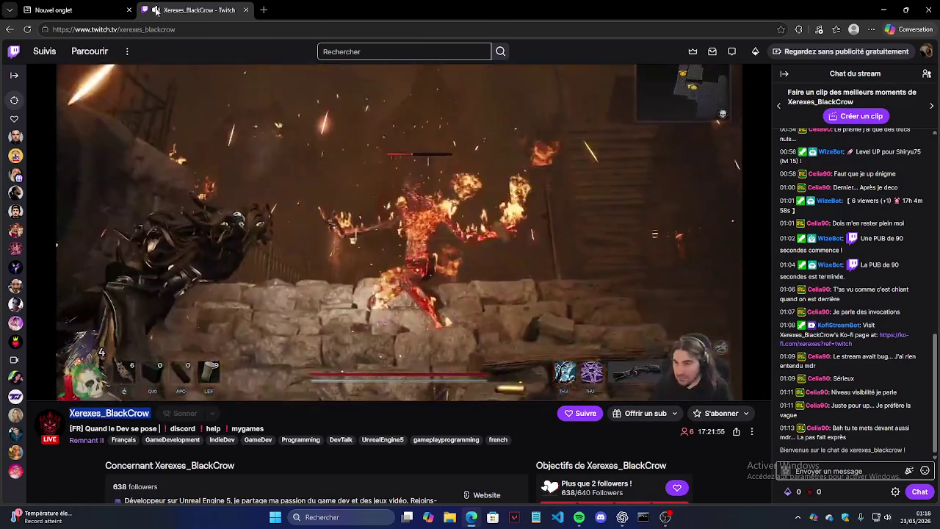
# Duplicate the Remnant II stream tab, re-docking it beside the other tab first.
pyautogui.rightClick(208, 16)
pyautogui.click(239, 85)
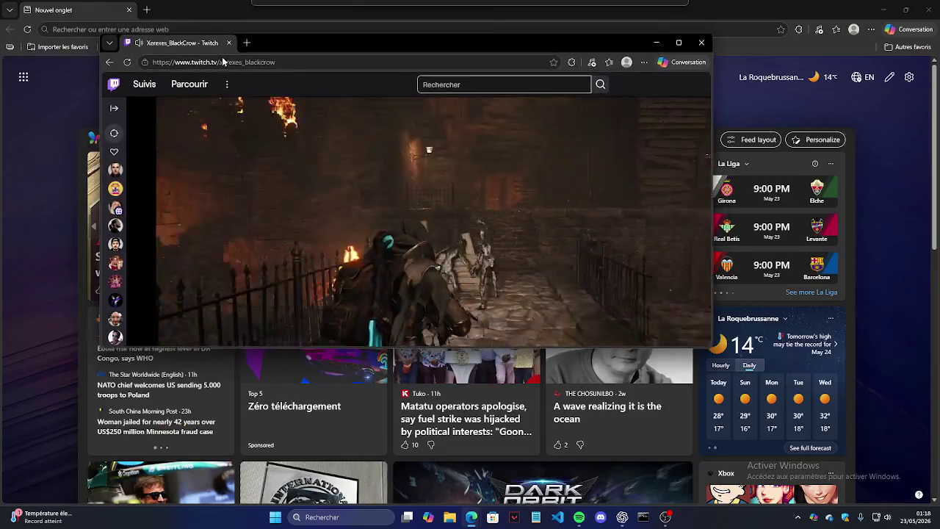
pyautogui.moveTo(108, 12); pyautogui.dragTo(195, 10)
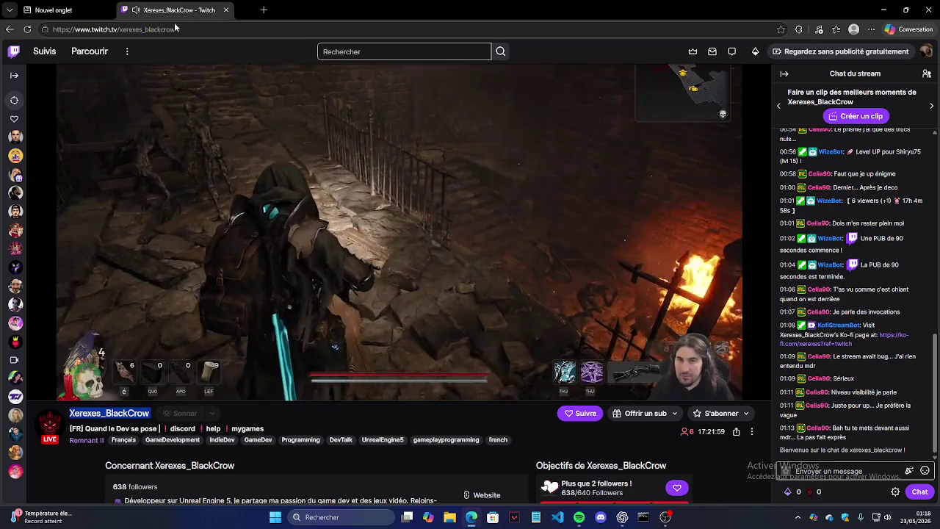
pyautogui.rightClick(221, 12)
pyautogui.click(270, 73)
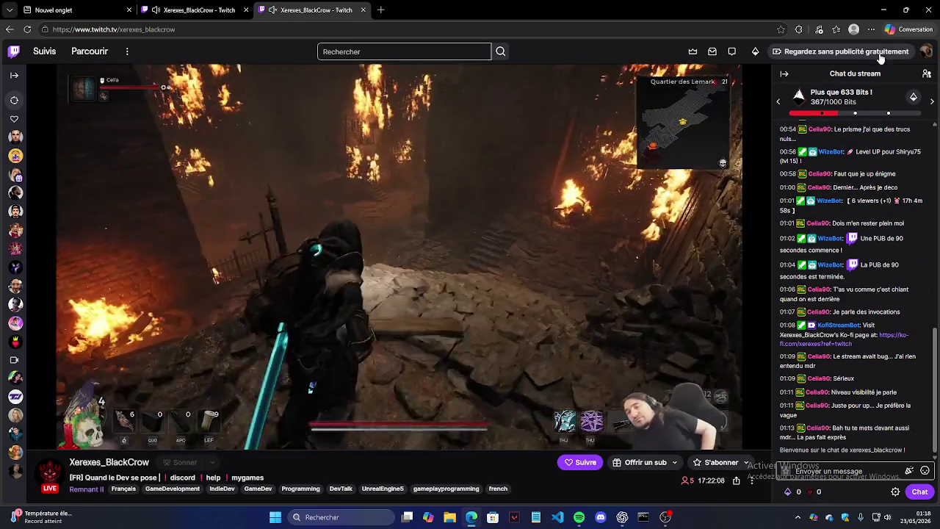
# Go to the Nouveau Projet VSCode channel and type /rai in its chat.
pyautogui.click(922, 58)
pyautogui.click(782, 101)
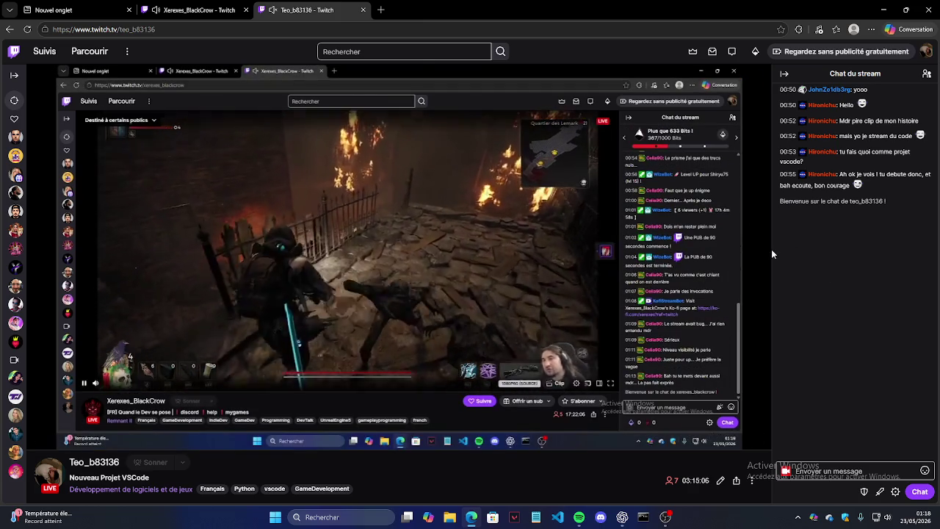
pyautogui.click(817, 470)
pyautogui.write('/')
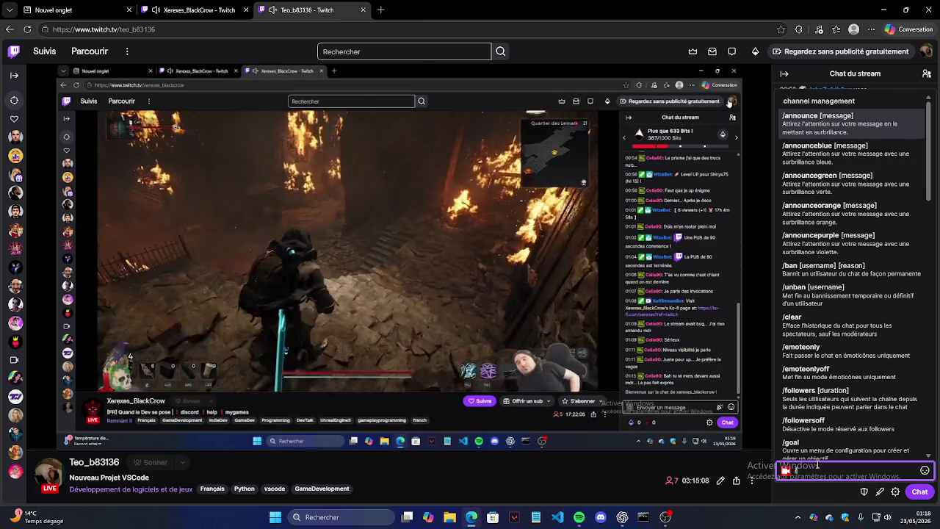